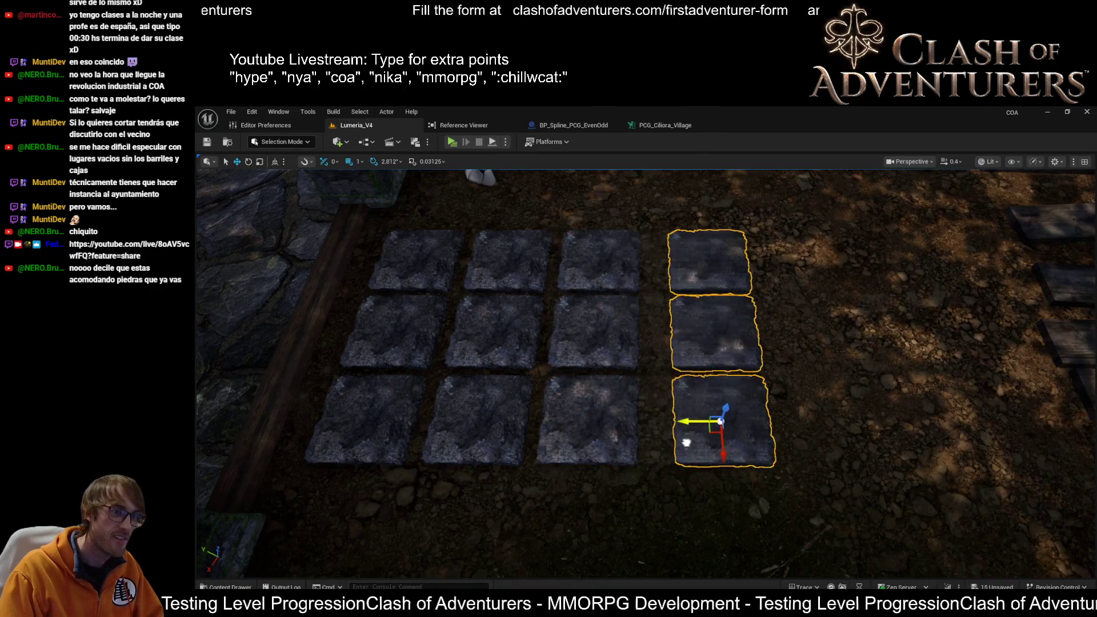
# Move the three stones near the deck down and to the right.
pyautogui.press('w')
pyautogui.press('s')
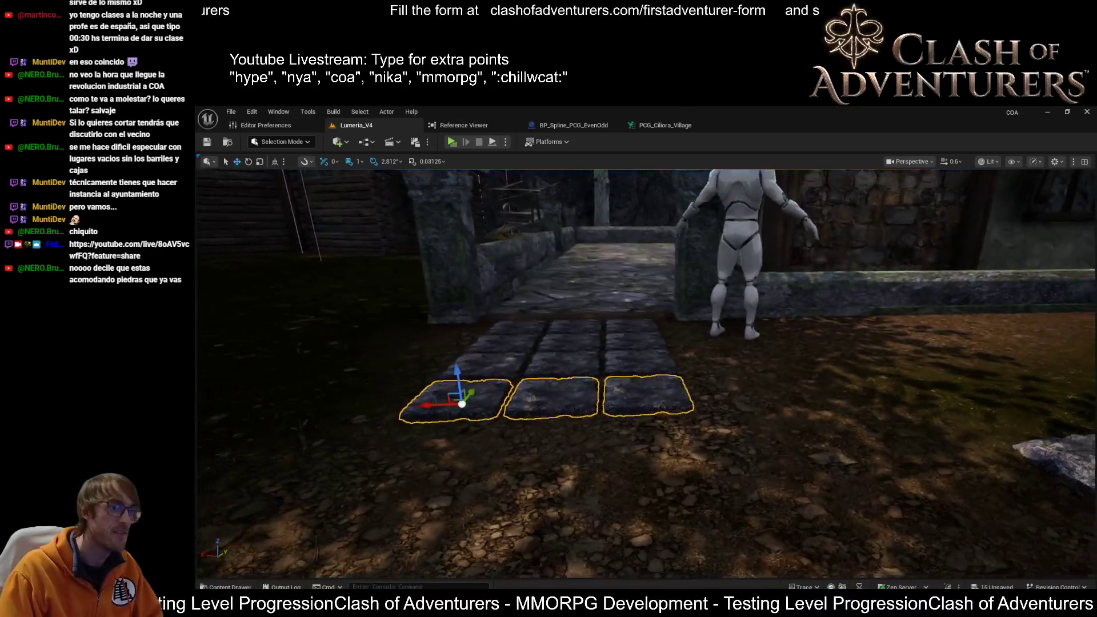
pyautogui.press('s')
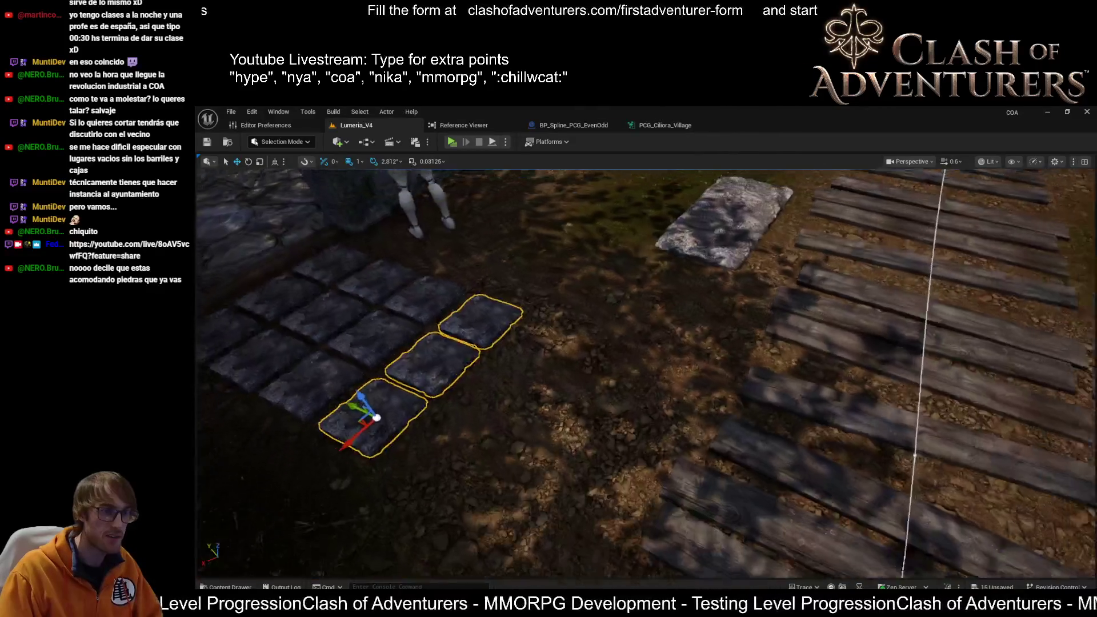
pyautogui.moveTo(343, 394)
pyautogui.mouseDown()
pyautogui.moveTo(495, 468)
pyautogui.moveTo(505, 467)
pyautogui.moveTo(502, 440)
pyautogui.mouseUp()
# Delete the seven stones of the surplus right-hand column.
pyautogui.click(501, 440)
pyautogui.moveTo(491, 322); pyautogui.dragTo(491, 322)
pyautogui.moveTo(720, 484); pyautogui.dragTo(720, 484)
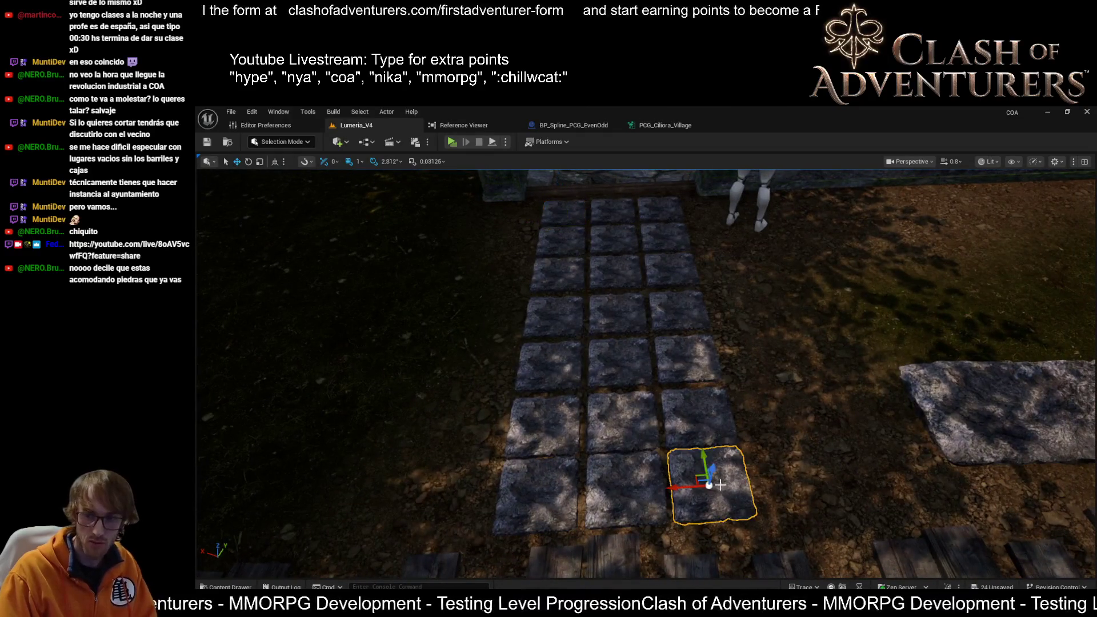
pyautogui.press('Delete')
pyautogui.click(694, 421)
pyautogui.press('Delete')
pyautogui.click(687, 332)
pyautogui.press('Delete')
pyautogui.click(679, 320)
pyautogui.press('Delete')
pyautogui.click(663, 267)
pyautogui.press('Delete')
pyautogui.click(659, 229)
pyautogui.press('Delete')
pyautogui.click(649, 205)
pyautogui.press('Delete')
# Slide three pairs of stones left into line with the grid.
pyautogui.click(625, 492)
pyautogui.moveTo(626, 491)
pyautogui.mouseDown()
pyautogui.moveTo(666, 515)
pyautogui.moveTo(647, 401)
pyautogui.mouseUp()
pyautogui.click(659, 389)
pyautogui.keyDown('ctrl'); pyautogui.click(642, 308); pyautogui.keyUp('ctrl')
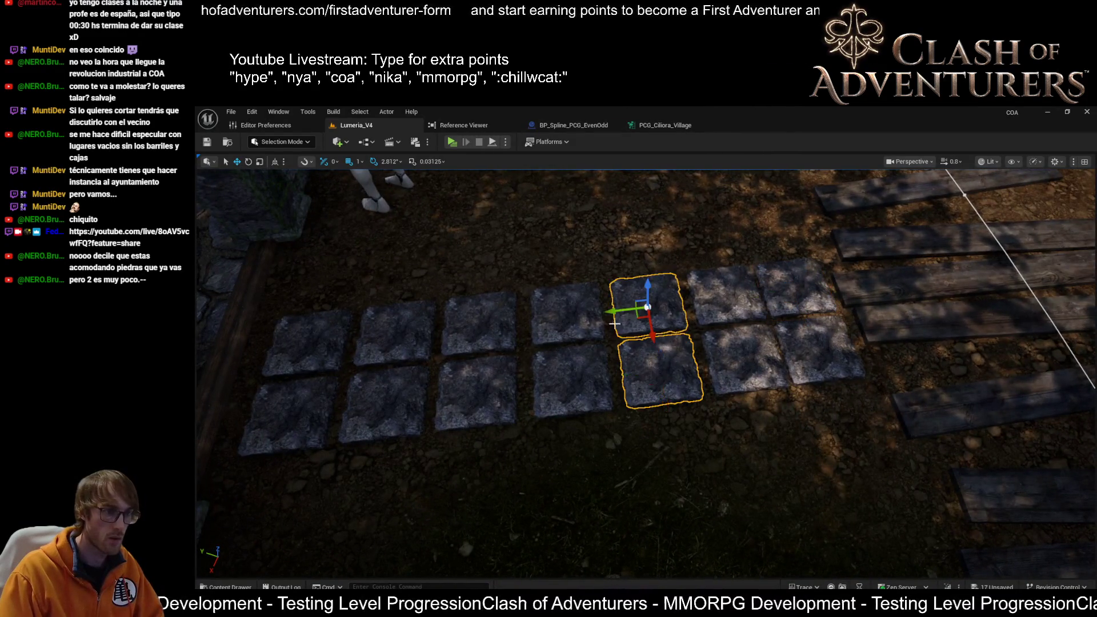
pyautogui.moveTo(615, 309); pyautogui.dragTo(612, 308)
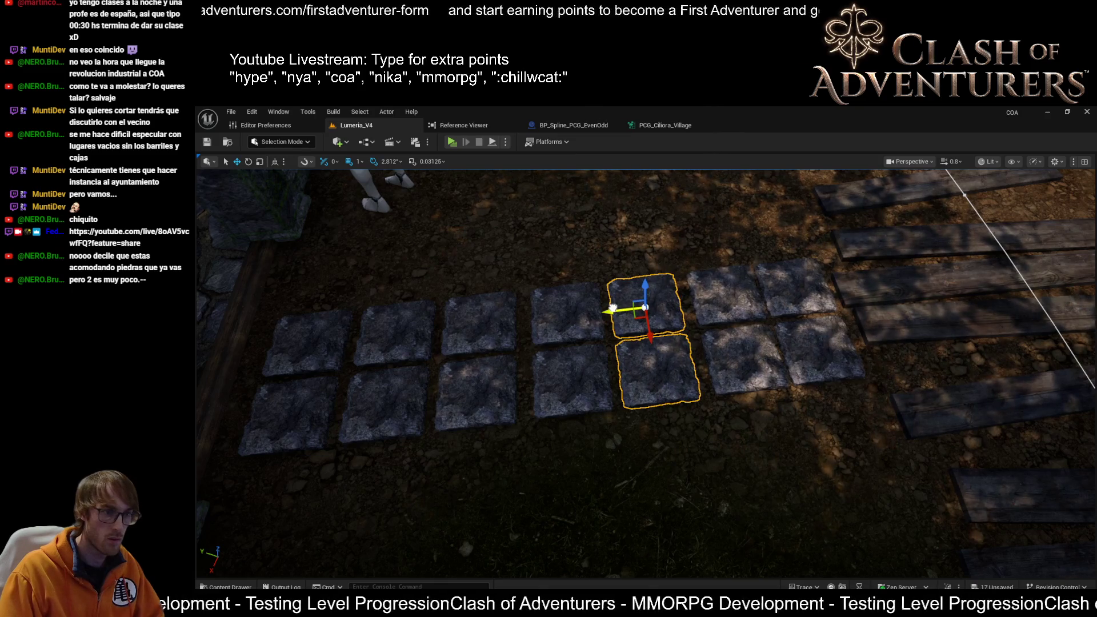
pyautogui.click(572, 380)
pyautogui.keyDown('ctrl'); pyautogui.click(572, 321); pyautogui.keyUp('ctrl')
pyautogui.moveTo(539, 316); pyautogui.dragTo(526, 316)
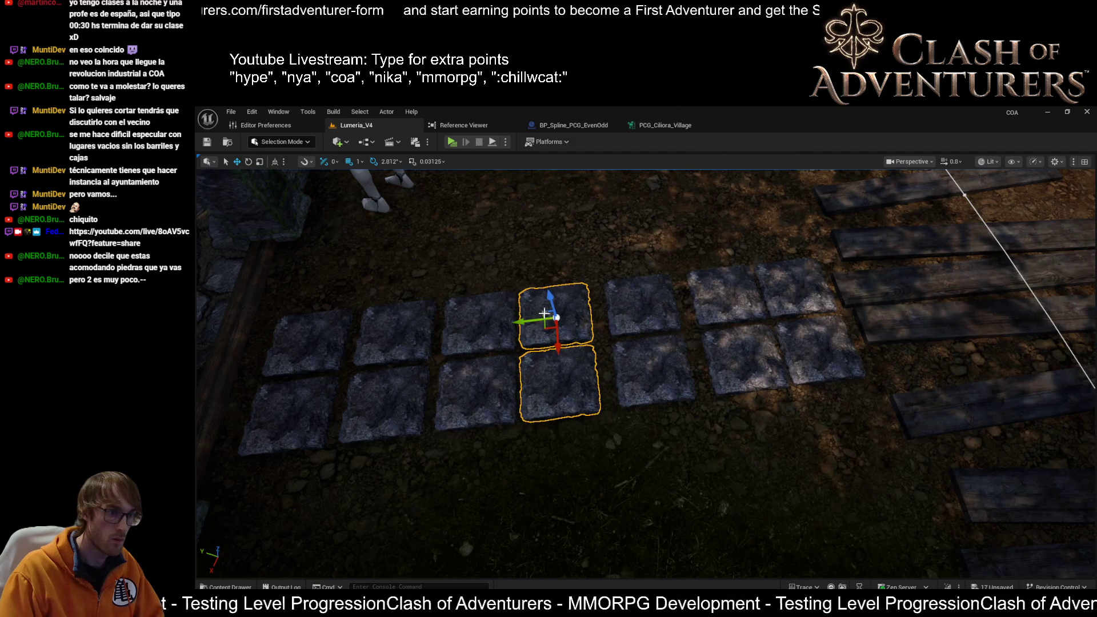
pyautogui.click(633, 328)
pyautogui.keyDown('ctrl'); pyautogui.click(616, 349); pyautogui.keyUp('ctrl')
pyautogui.moveTo(622, 369); pyautogui.dragTo(611, 372)
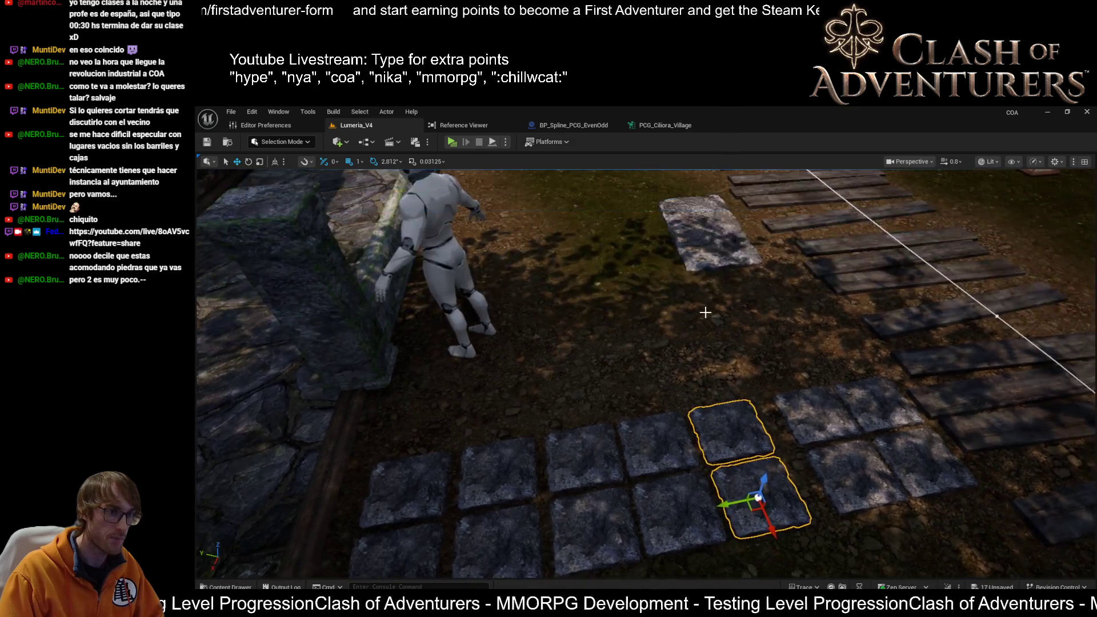
# Move the long stone slab down beside the deck at the path's end.
pyautogui.click(723, 259)
pyautogui.moveTo(715, 252)
pyautogui.mouseDown()
pyautogui.moveTo(803, 444)
pyautogui.moveTo(833, 460)
pyautogui.mouseUp()
pyautogui.moveTo(803, 425); pyautogui.dragTo(816, 427)
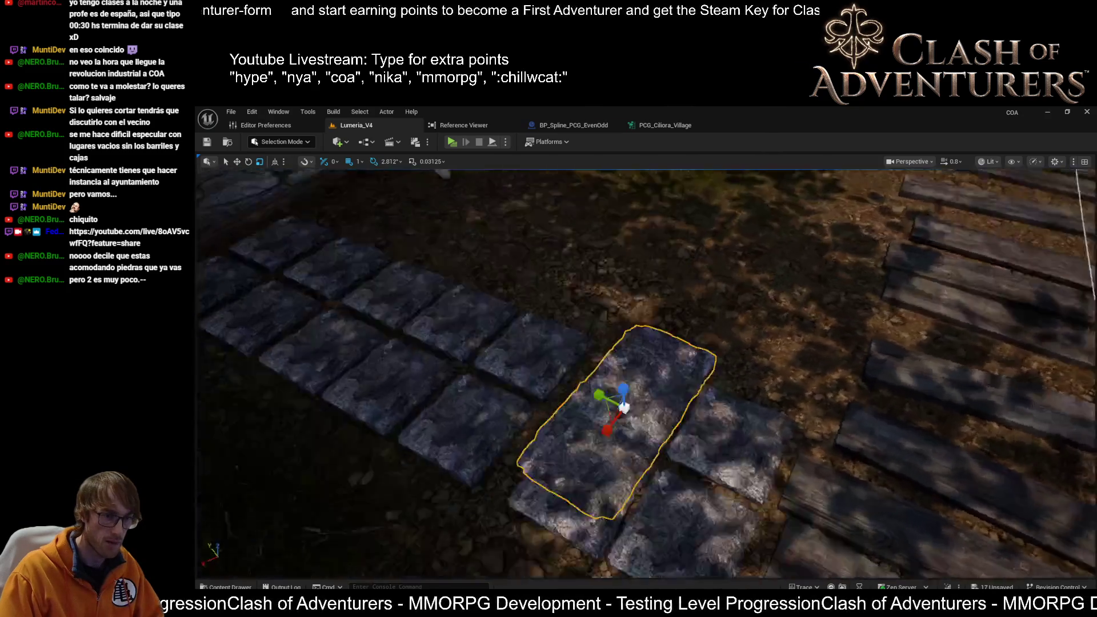
# Shift the long stone slab slightly left into the path.
pyautogui.scroll(-3, 661, 392)
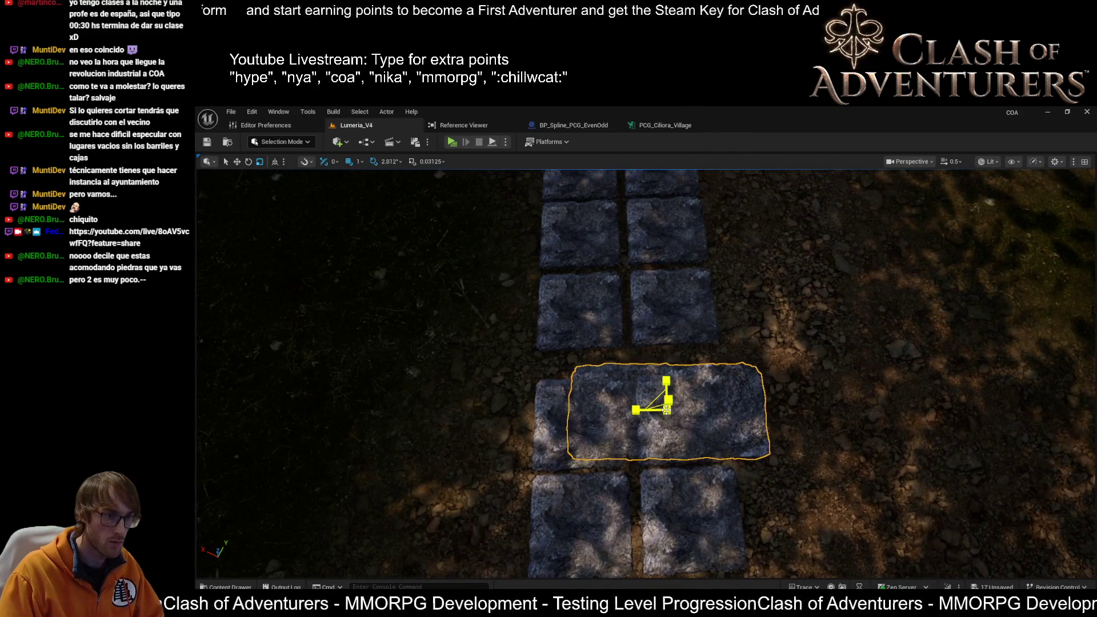
pyautogui.moveTo(644, 414); pyautogui.dragTo(626, 407)
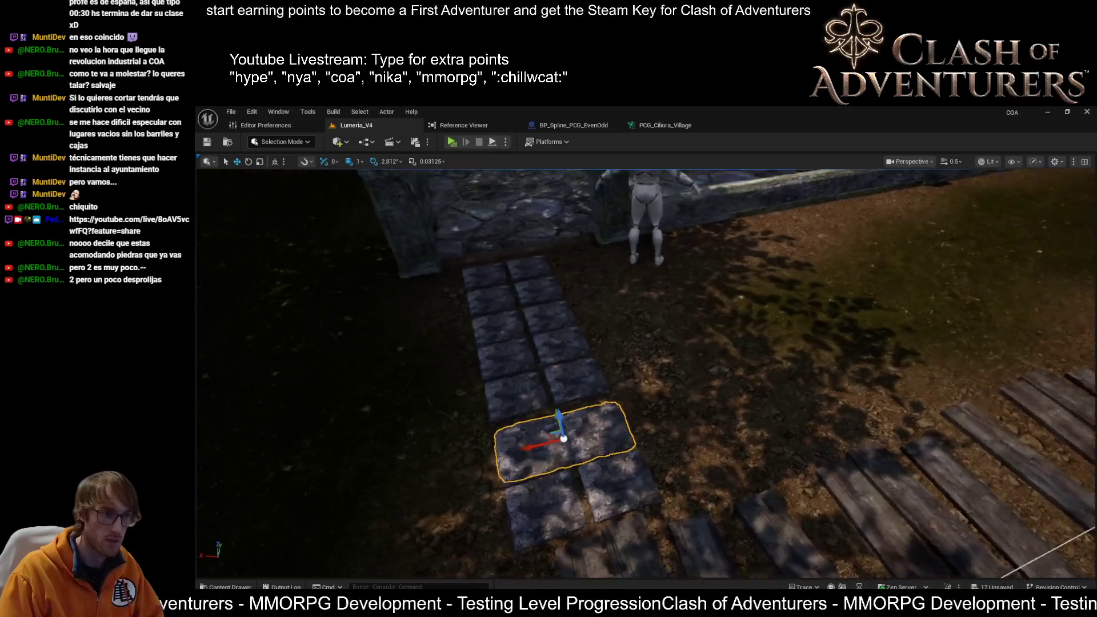
pyautogui.press('e')
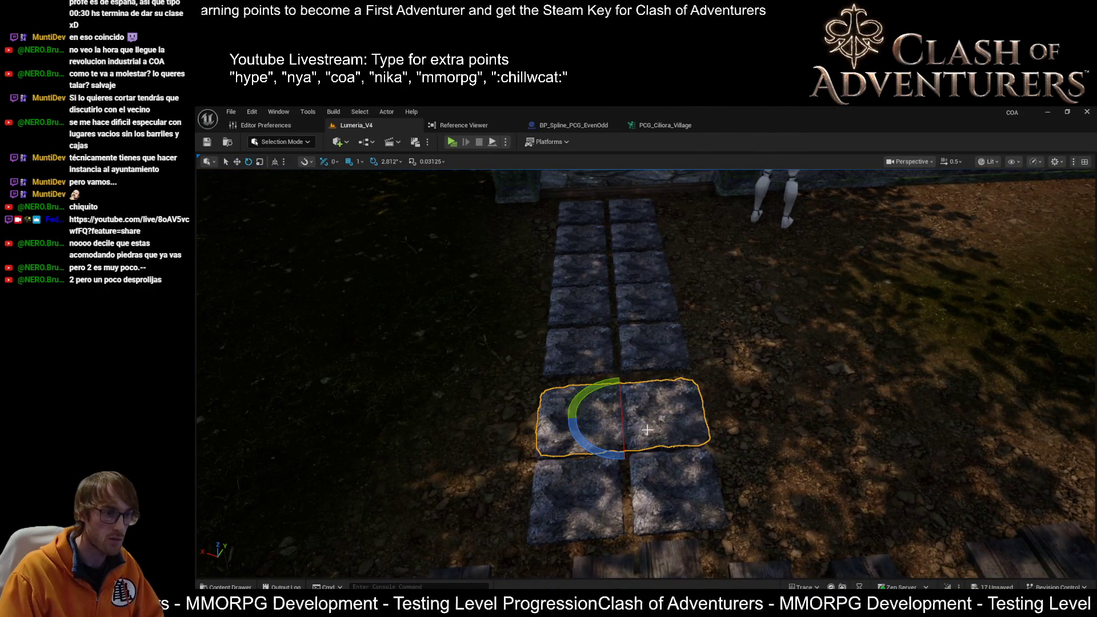
pyautogui.moveTo(621, 392); pyautogui.dragTo(671, 317)
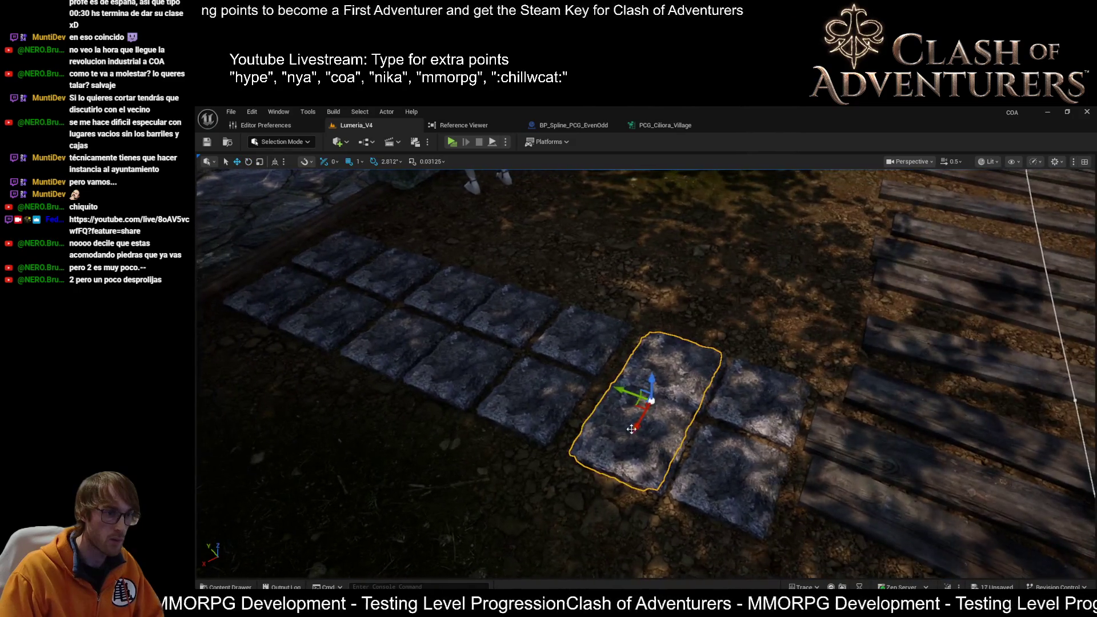
# Move the middle stone down-left into the row and slide it into line.
pyautogui.click(673, 382)
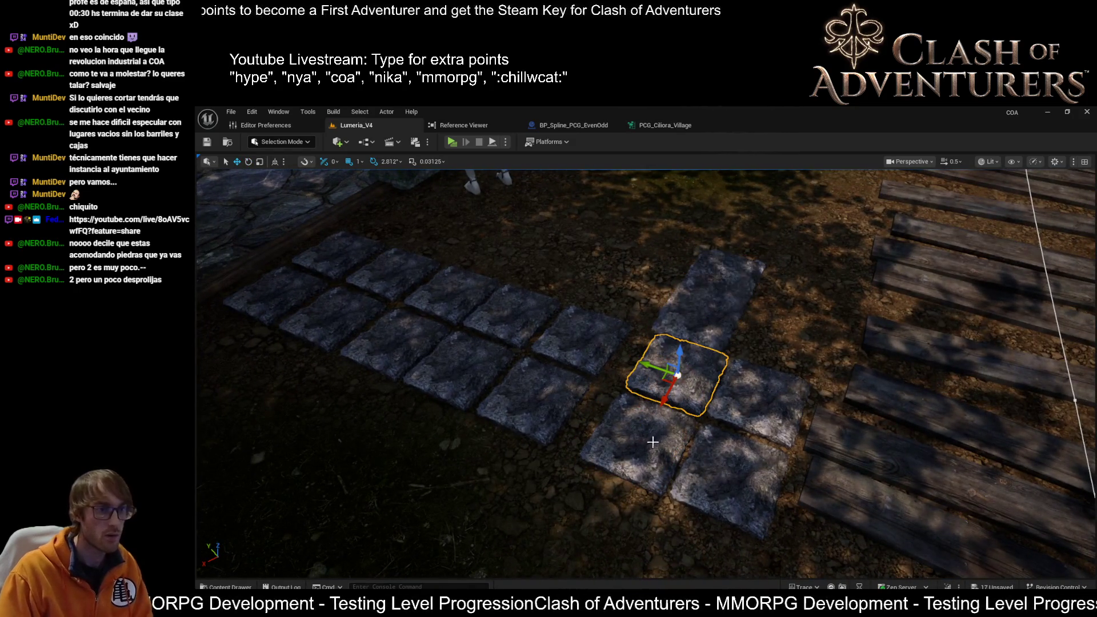
pyautogui.moveTo(673, 381); pyautogui.dragTo(643, 450)
pyautogui.hotkey('ctrl', 'z')
pyautogui.moveTo(697, 317)
pyautogui.mouseDown()
pyautogui.moveTo(672, 424)
pyautogui.moveTo(699, 431)
pyautogui.moveTo(830, 409)
pyautogui.mouseUp()
pyautogui.moveTo(882, 381); pyautogui.dragTo(838, 380)
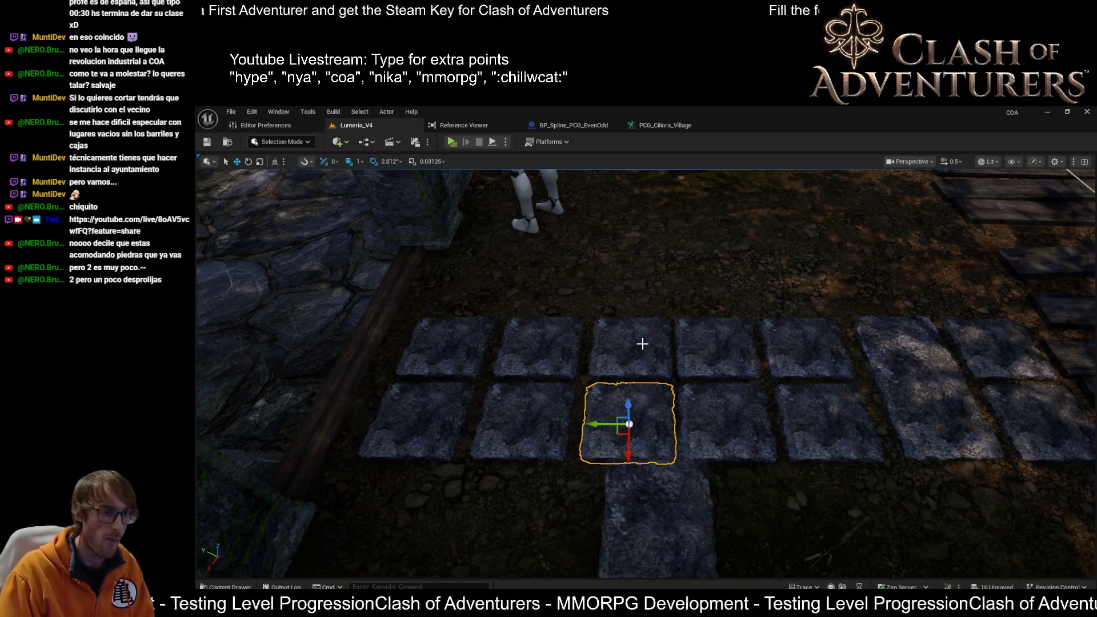
pyautogui.moveTo(643, 344); pyautogui.dragTo(641, 440)
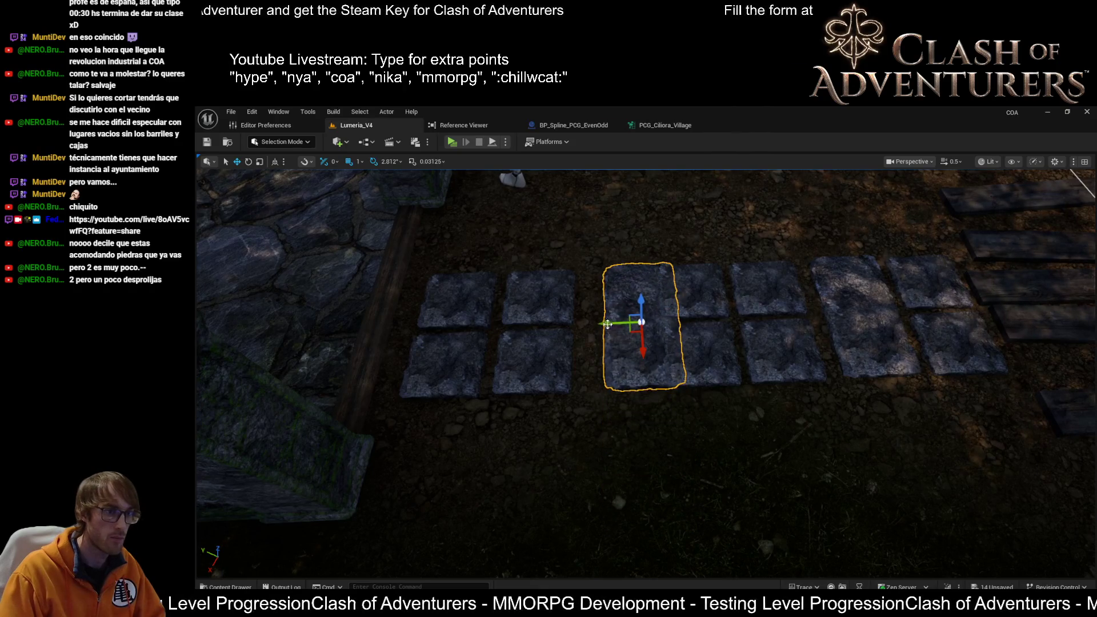
pyautogui.moveTo(588, 316)
pyautogui.mouseDown()
pyautogui.moveTo(560, 326)
pyautogui.moveTo(543, 349)
pyautogui.mouseUp()
pyautogui.moveTo(622, 317); pyautogui.dragTo(622, 320)
pyautogui.click(763, 400)
# Rotate the selected stone a few degrees so it sits square.
pyautogui.press('e')
pyautogui.moveTo(811, 400); pyautogui.dragTo(803, 426)
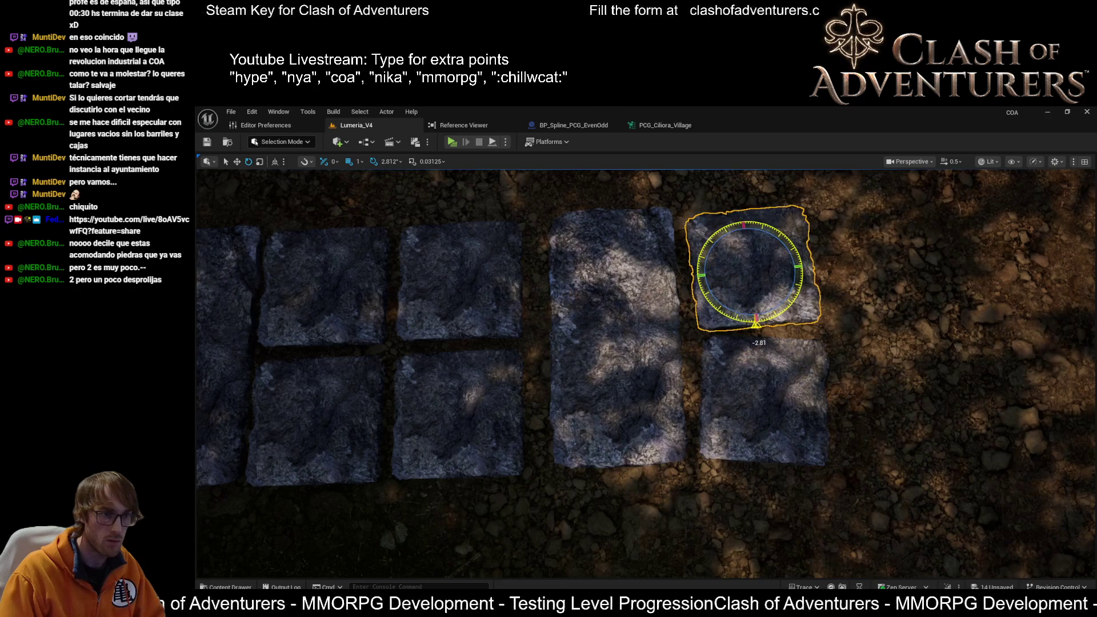
pyautogui.moveTo(623, 319); pyautogui.dragTo(623, 320)
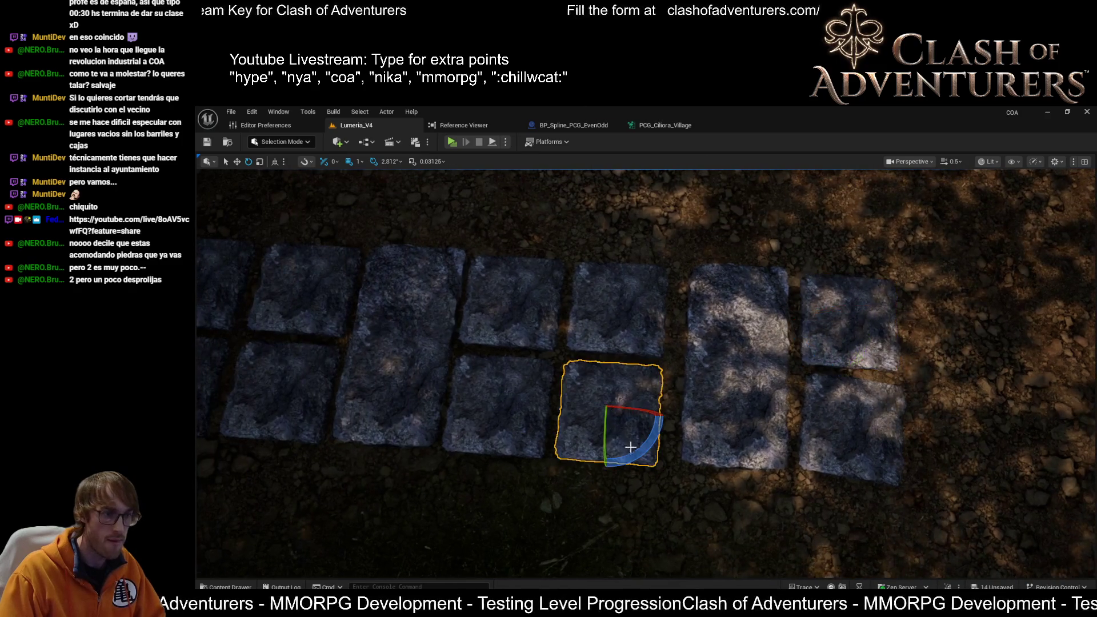
pyautogui.moveTo(631, 447); pyautogui.dragTo(628, 449)
pyautogui.click(641, 341)
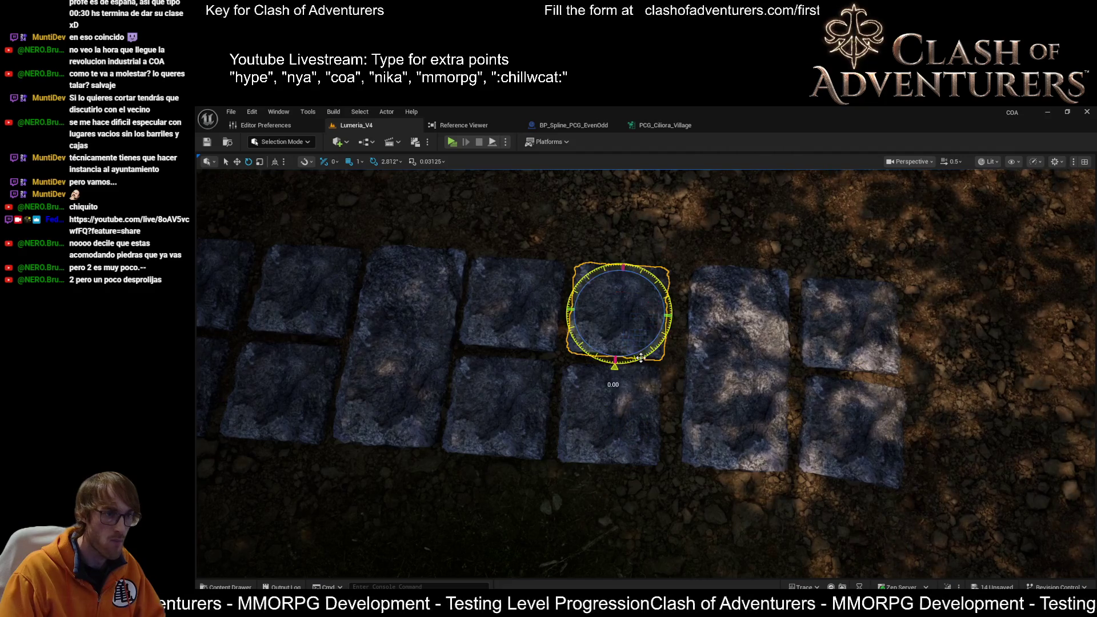
pyautogui.moveTo(641, 358); pyautogui.dragTo(639, 358)
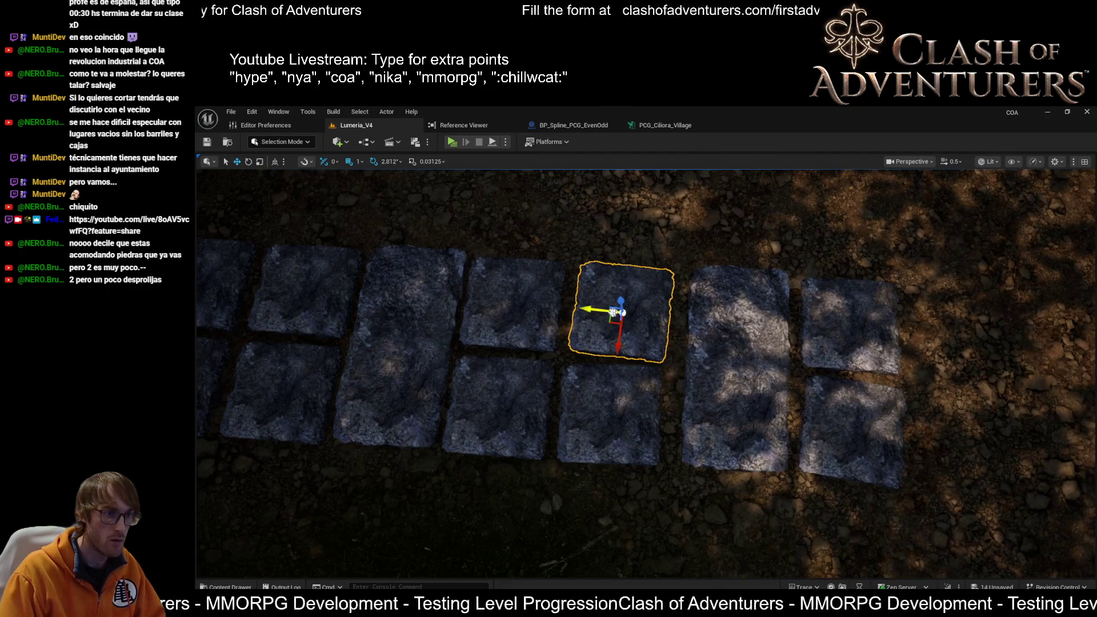
# Rotate the left and lower-left stones so they sit square.
pyautogui.click(521, 331)
pyautogui.press('e')
pyautogui.moveTo(535, 341); pyautogui.dragTo(523, 343)
pyautogui.press('w')
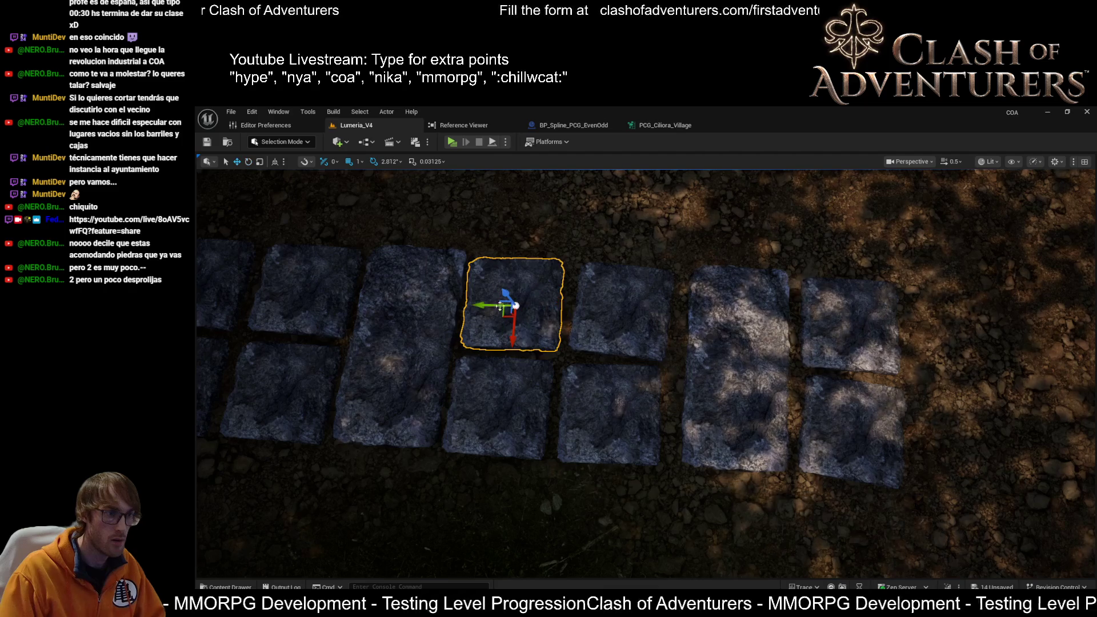
pyautogui.click(497, 417)
pyautogui.press('e')
pyautogui.moveTo(517, 450); pyautogui.dragTo(519, 452)
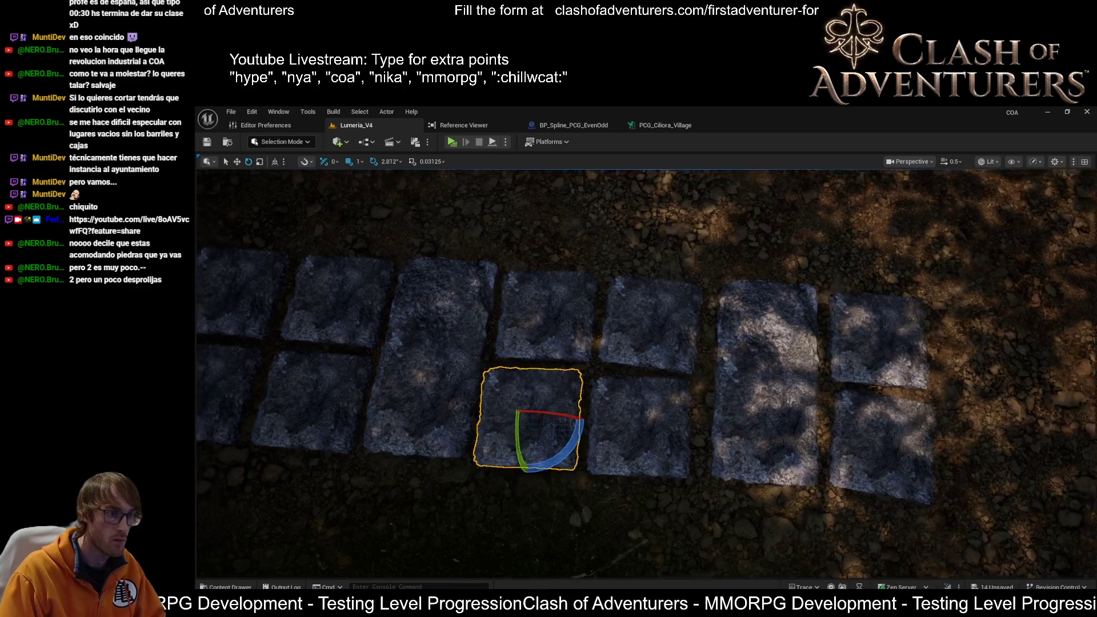
# Nudge the right-hand pair of stones slightly left.
pyautogui.moveTo(605, 417); pyautogui.dragTo(605, 417)
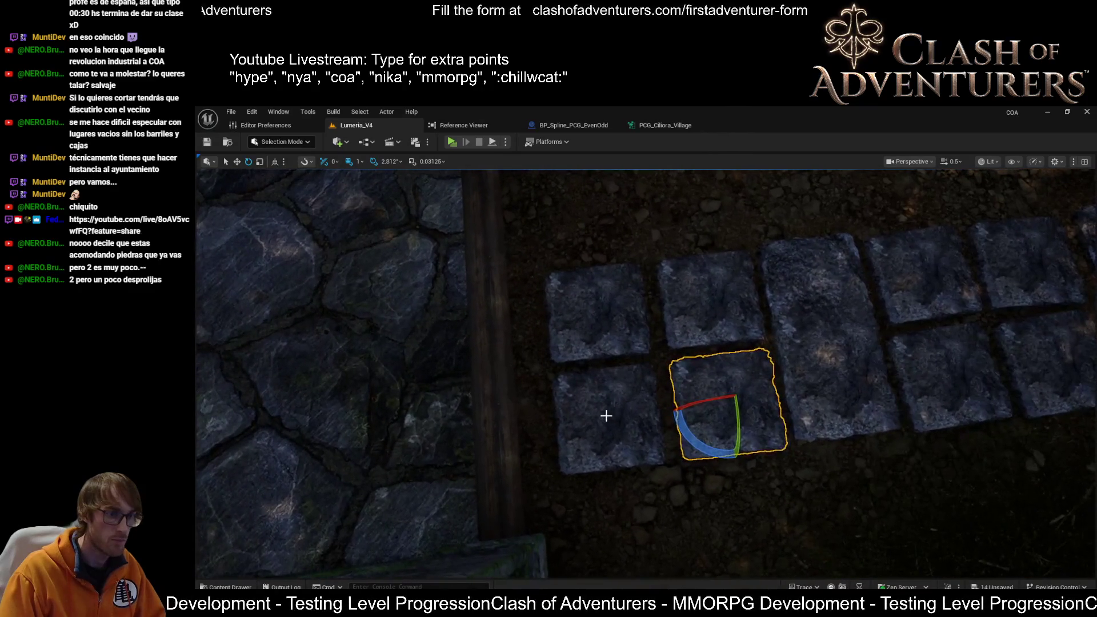
pyautogui.keyDown('ctrl'); pyautogui.click(586, 321); pyautogui.keyUp('ctrl')
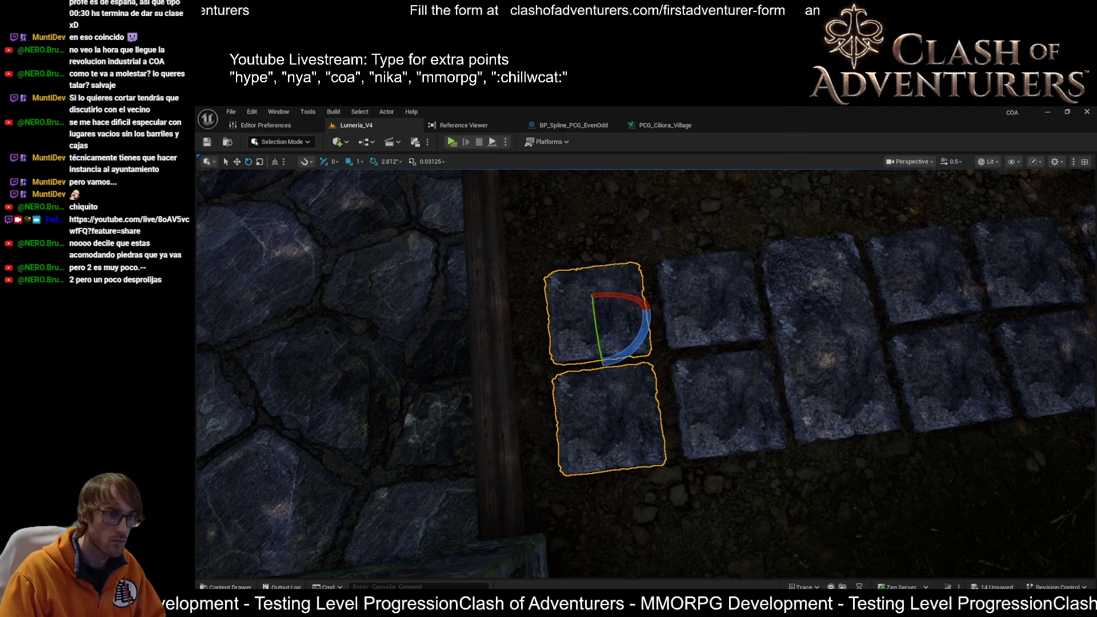
pyautogui.click(711, 303)
pyautogui.keyDown('ctrl'); pyautogui.click(731, 409); pyautogui.keyUp('ctrl')
pyautogui.press('w')
pyautogui.moveTo(697, 408); pyautogui.dragTo(695, 407)
# Rotate four more stones square, turning the last lower stone about 2.81 degrees.
pyautogui.click(591, 320)
pyautogui.press('e')
pyautogui.moveTo(605, 386); pyautogui.dragTo(620, 380)
pyautogui.click(609, 426)
pyautogui.moveTo(628, 457); pyautogui.dragTo(679, 436)
pyautogui.click(734, 430)
pyautogui.click(606, 423)
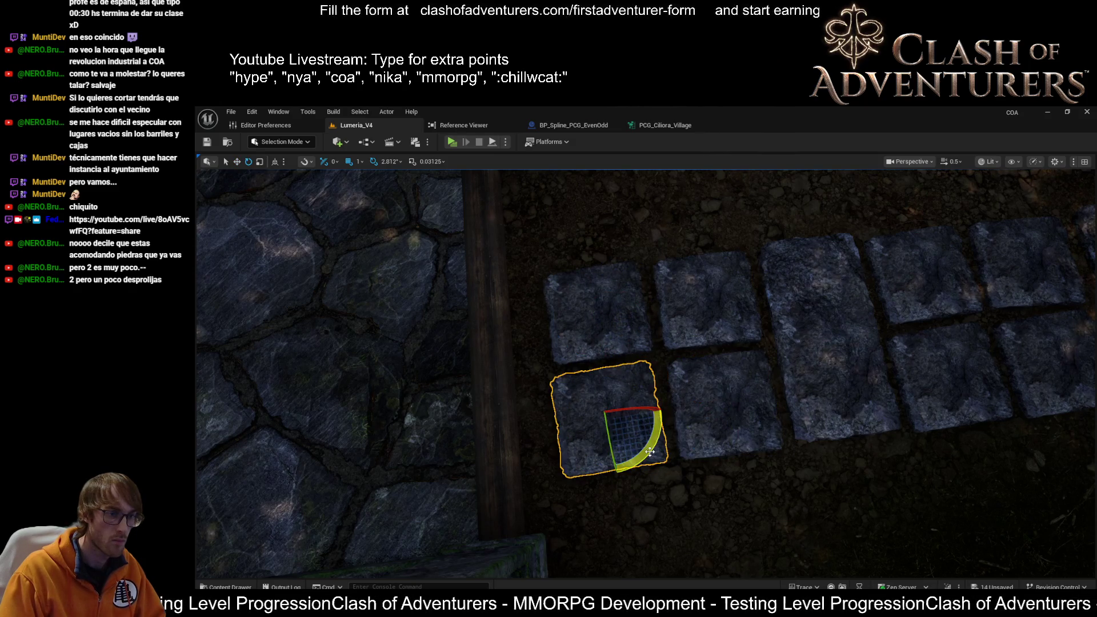
pyautogui.click(710, 313)
pyautogui.moveTo(690, 346); pyautogui.dragTo(719, 372)
pyautogui.click(705, 440)
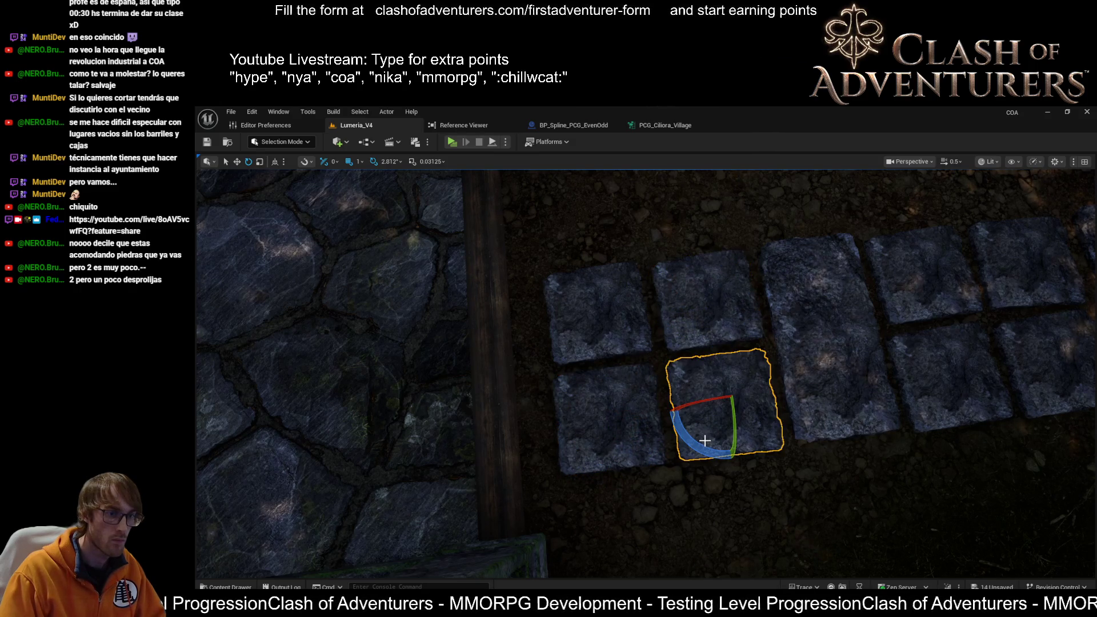
pyautogui.moveTo(705, 440)
pyautogui.mouseDown()
pyautogui.moveTo(727, 445)
pyautogui.moveTo(674, 400)
pyautogui.moveTo(605, 427)
pyautogui.mouseUp()
pyautogui.press('w')
# Shift another stone pair left, then select all the path stones.
pyautogui.moveTo(565, 362); pyautogui.dragTo(565, 362)
pyautogui.click(565, 362)
pyautogui.keyDown('ctrl'); pyautogui.click(515, 433); pyautogui.keyUp('ctrl')
pyautogui.moveTo(498, 450); pyautogui.dragTo(485, 443)
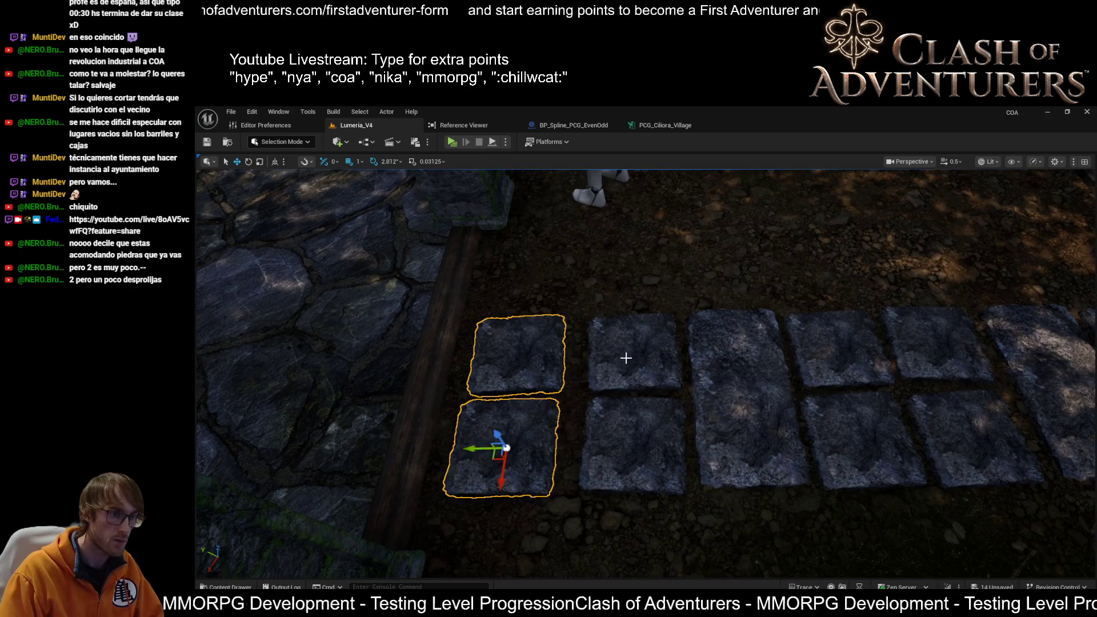
pyautogui.click(484, 390)
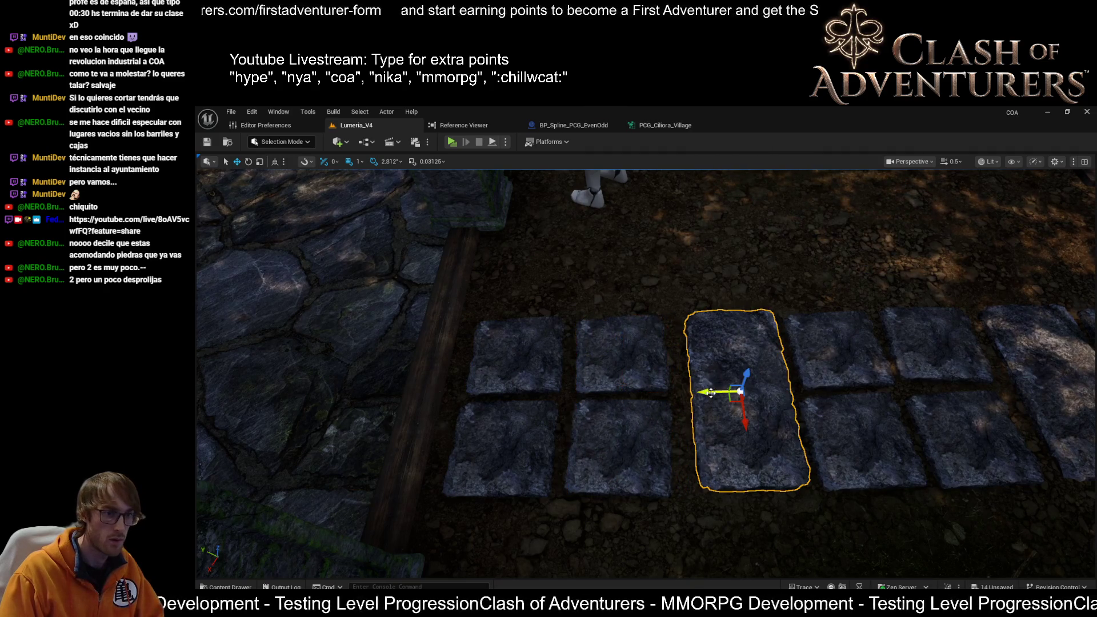
pyautogui.moveTo(705, 393)
pyautogui.mouseDown()
pyautogui.moveTo(504, 390)
pyautogui.moveTo(499, 409)
pyautogui.mouseUp()
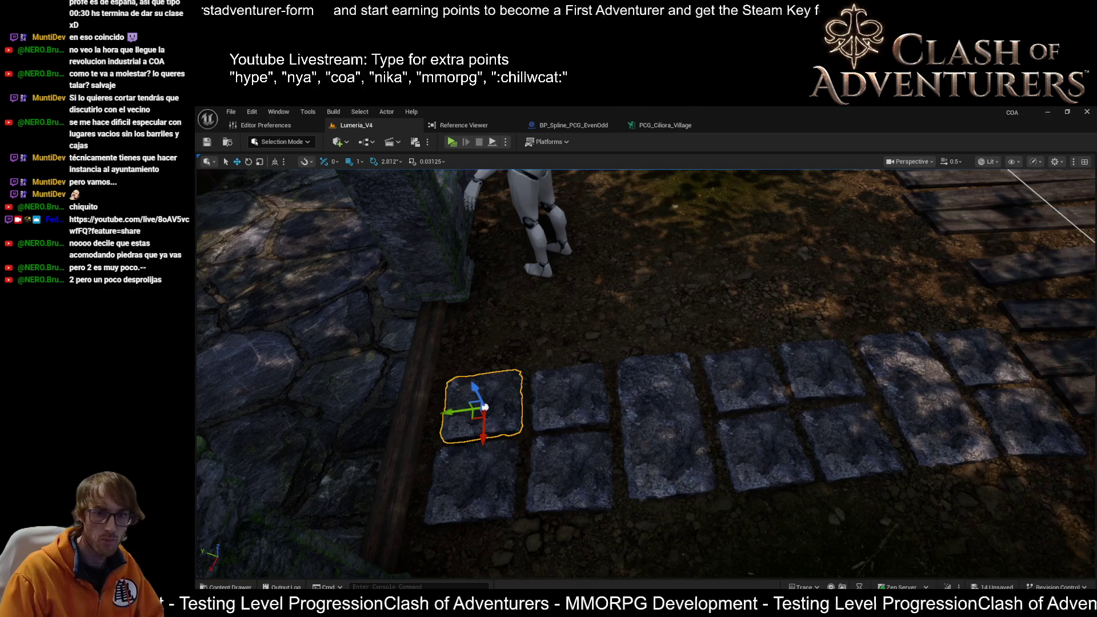
pyautogui.hotkey('shift', 'e')
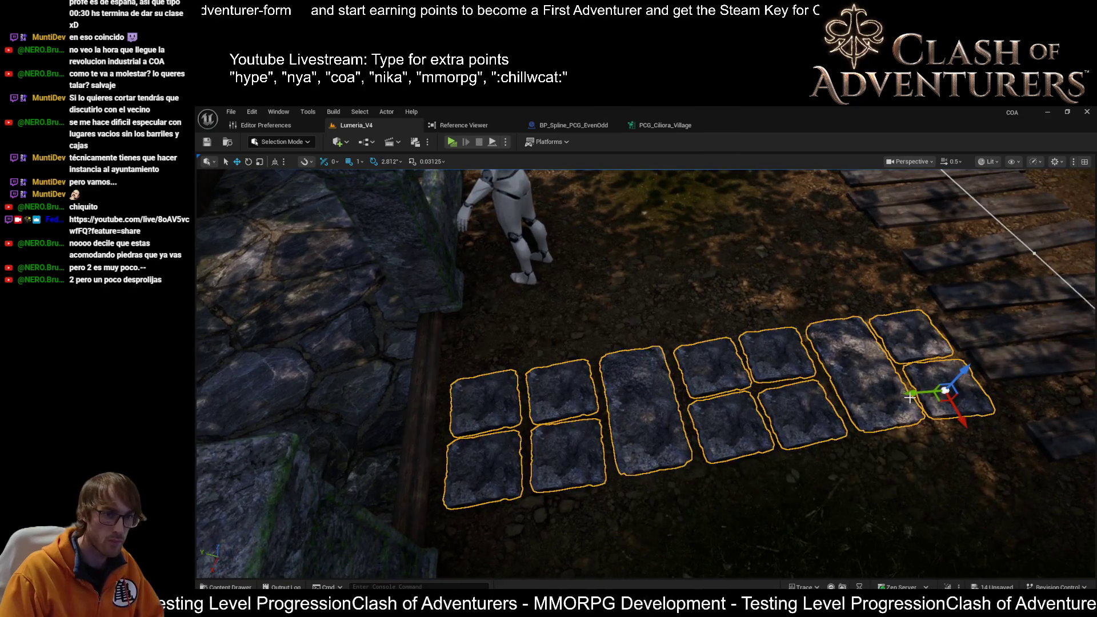
# Shift all the path stones slightly left.
pyautogui.moveTo(910, 396)
pyautogui.mouseDown()
pyautogui.moveTo(693, 419)
pyautogui.moveTo(710, 414)
pyautogui.mouseUp()
pyautogui.click(688, 363)
pyautogui.keyDown('ctrl'); pyautogui.click(686, 451); pyautogui.keyUp('ctrl')
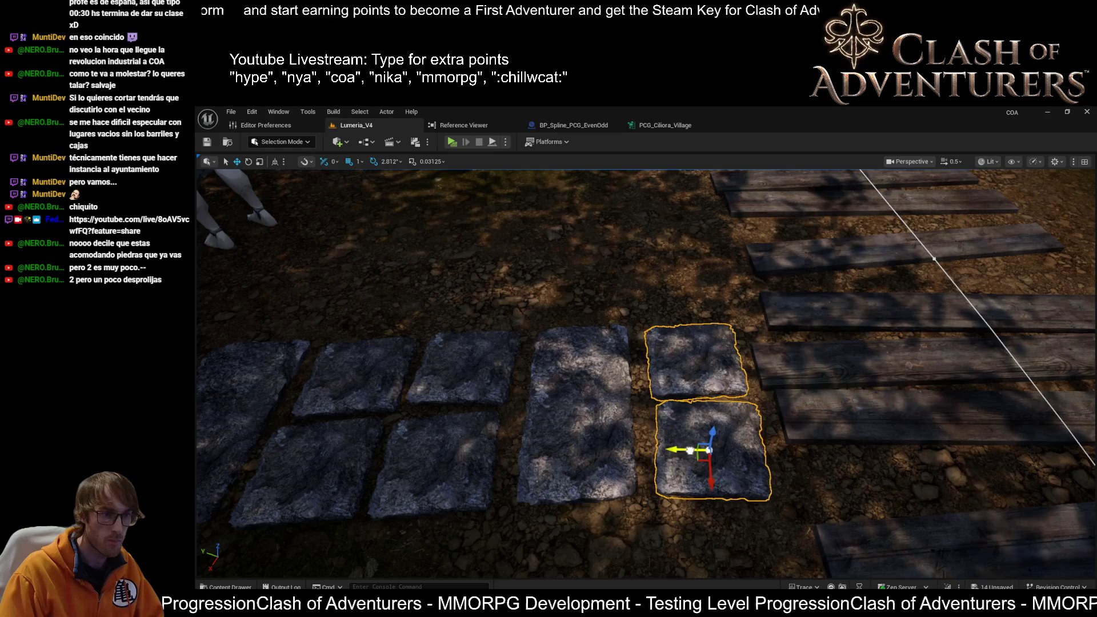
pyautogui.click(577, 417)
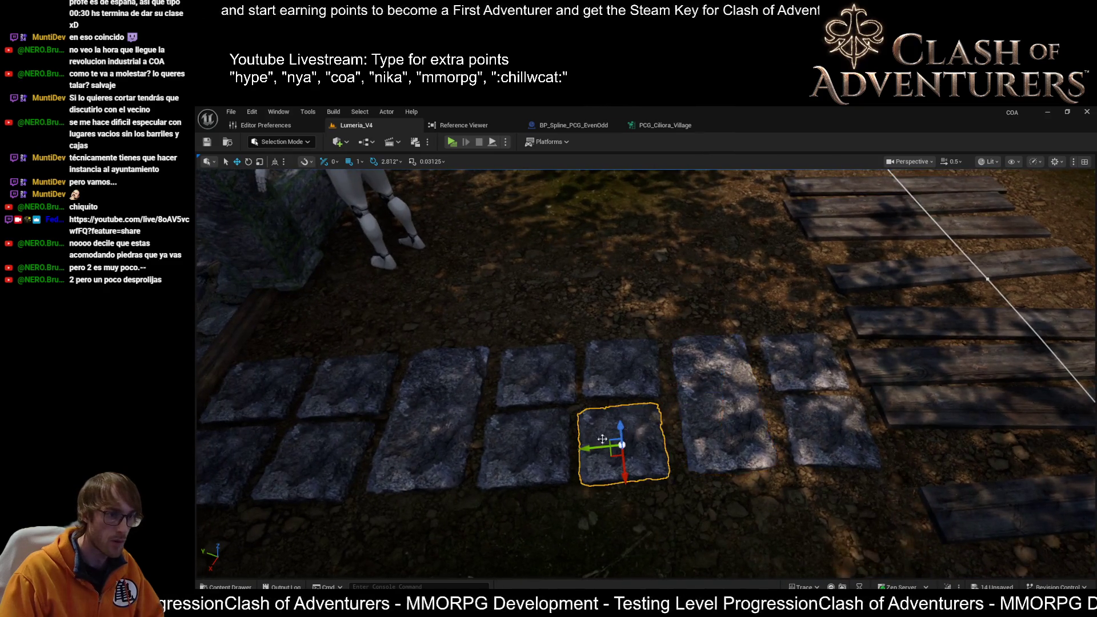
pyautogui.moveTo(606, 448)
pyautogui.mouseDown()
pyautogui.moveTo(525, 442)
pyautogui.moveTo(601, 375)
pyautogui.mouseUp()
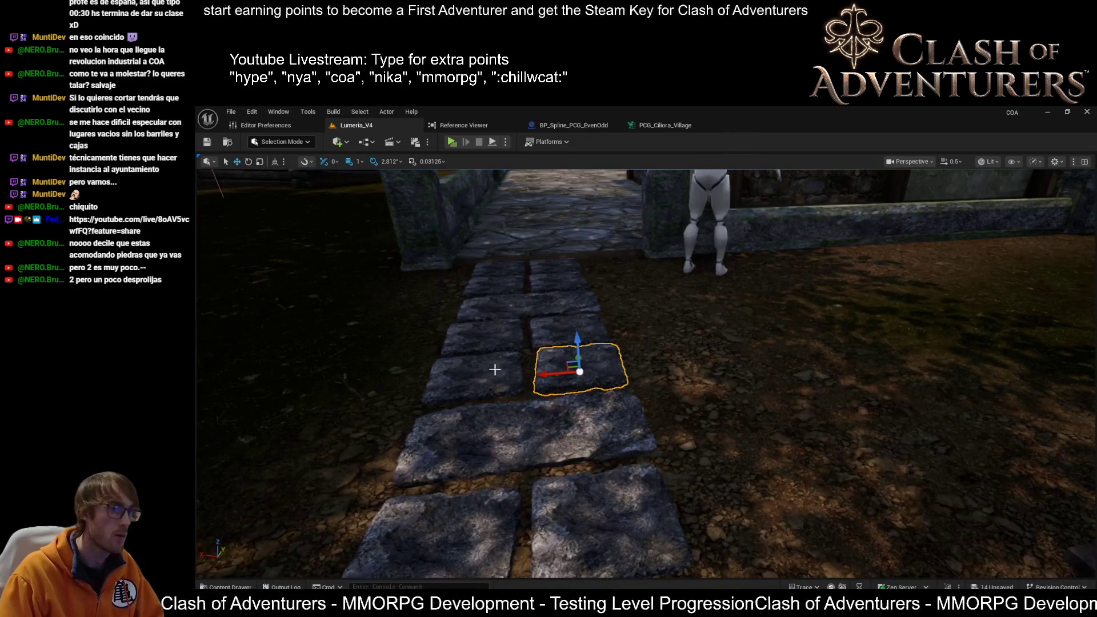
# Slide the upper-left stepping stone slightly left and check alignment in wireframe.
pyautogui.click(460, 343)
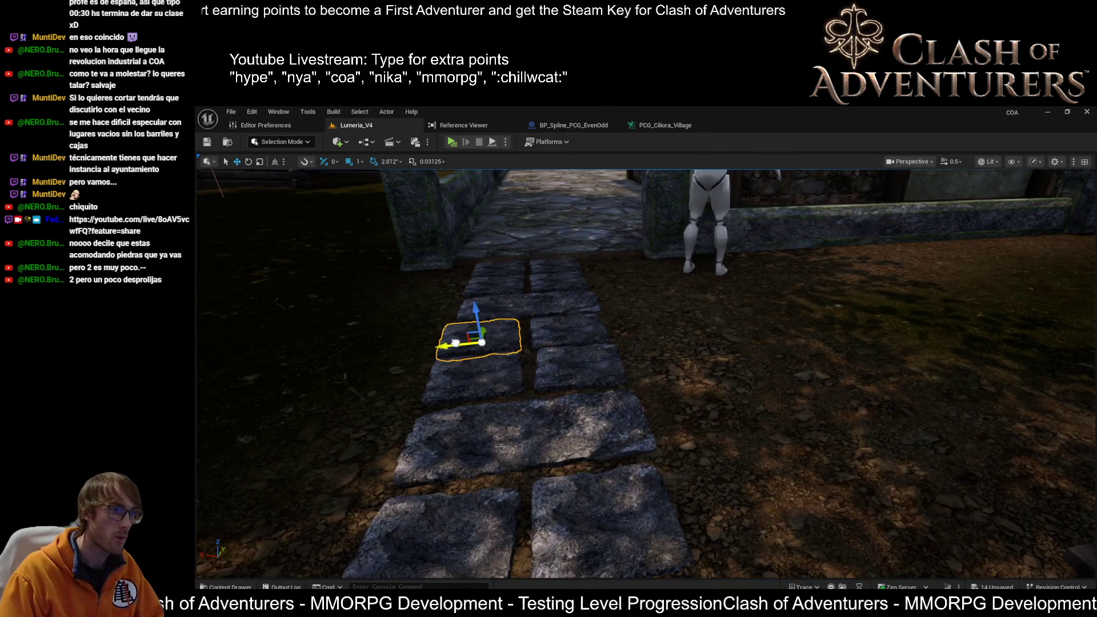
pyautogui.click(564, 286)
pyautogui.press('Right')
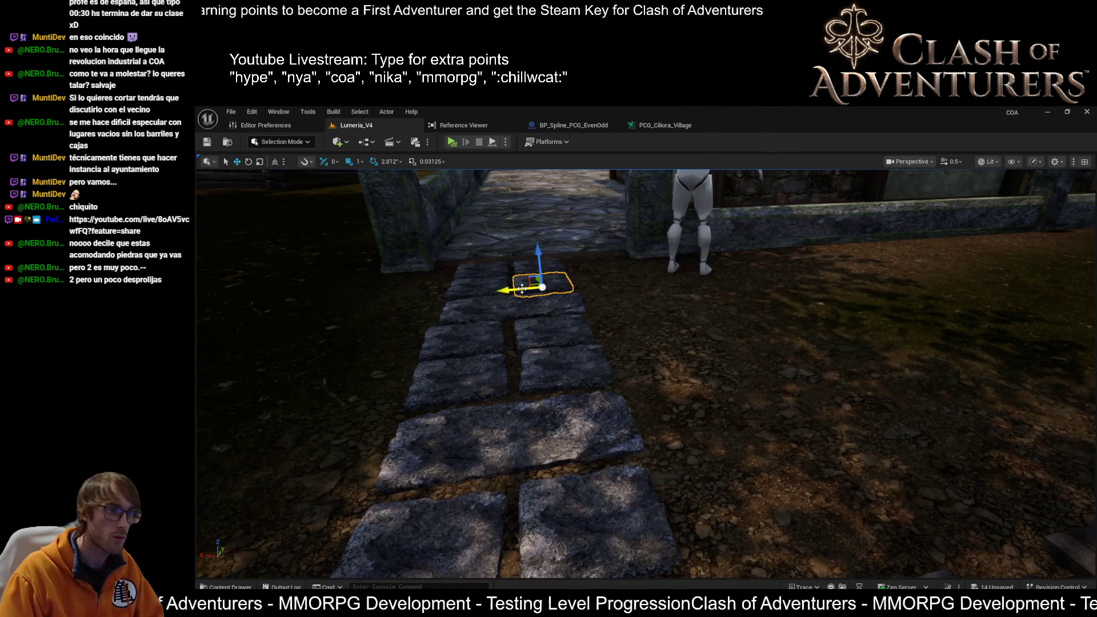
pyautogui.click(483, 271)
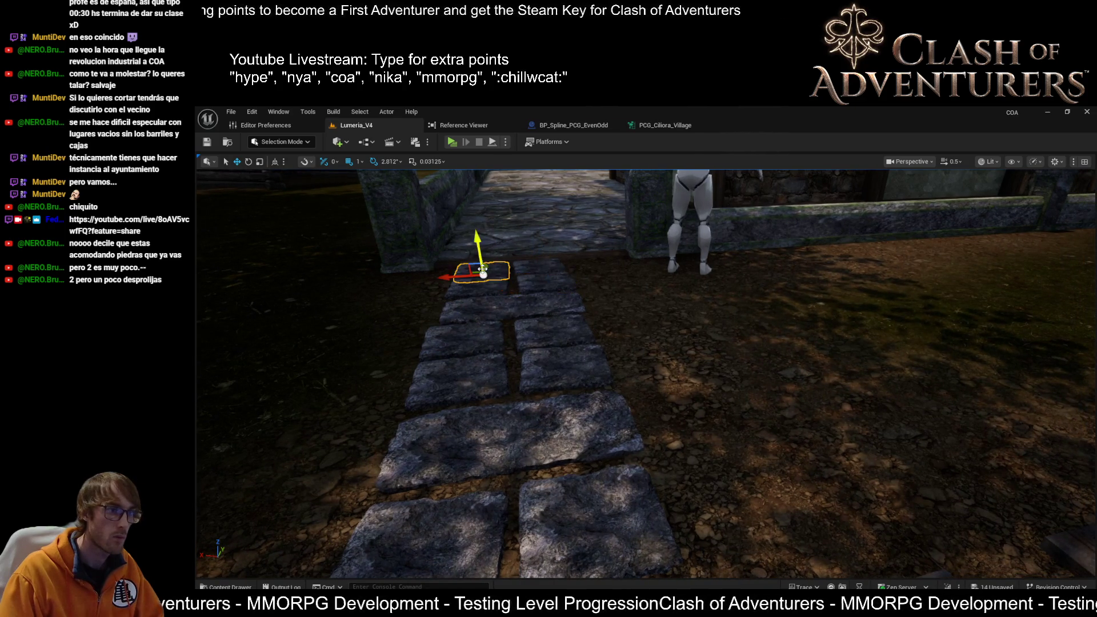
pyautogui.moveTo(451, 279); pyautogui.dragTo(445, 278)
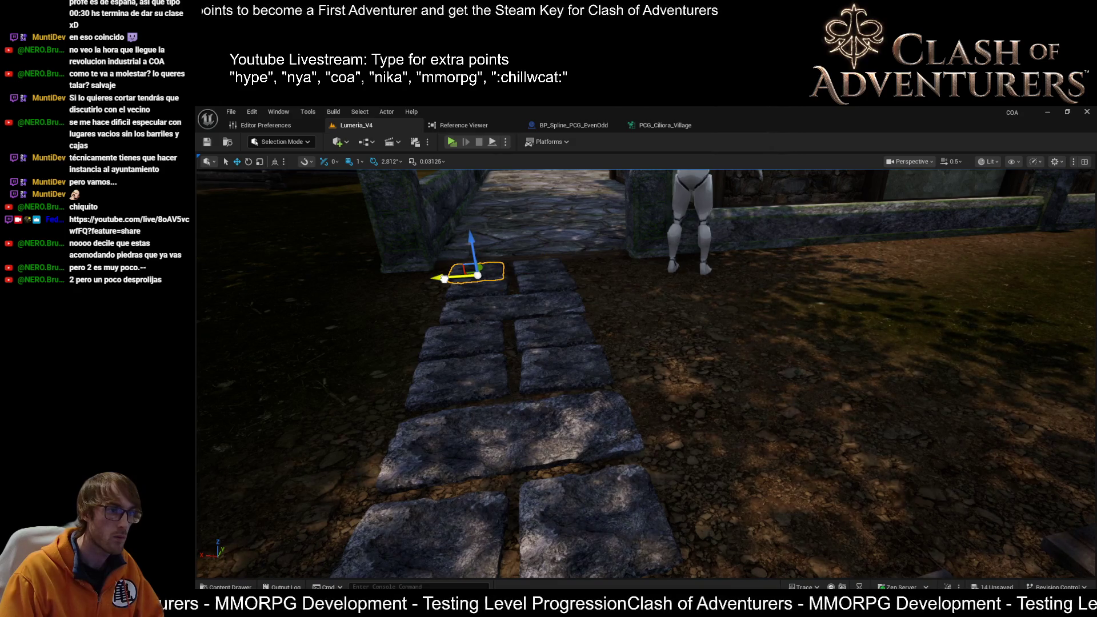
pyautogui.press('Down')
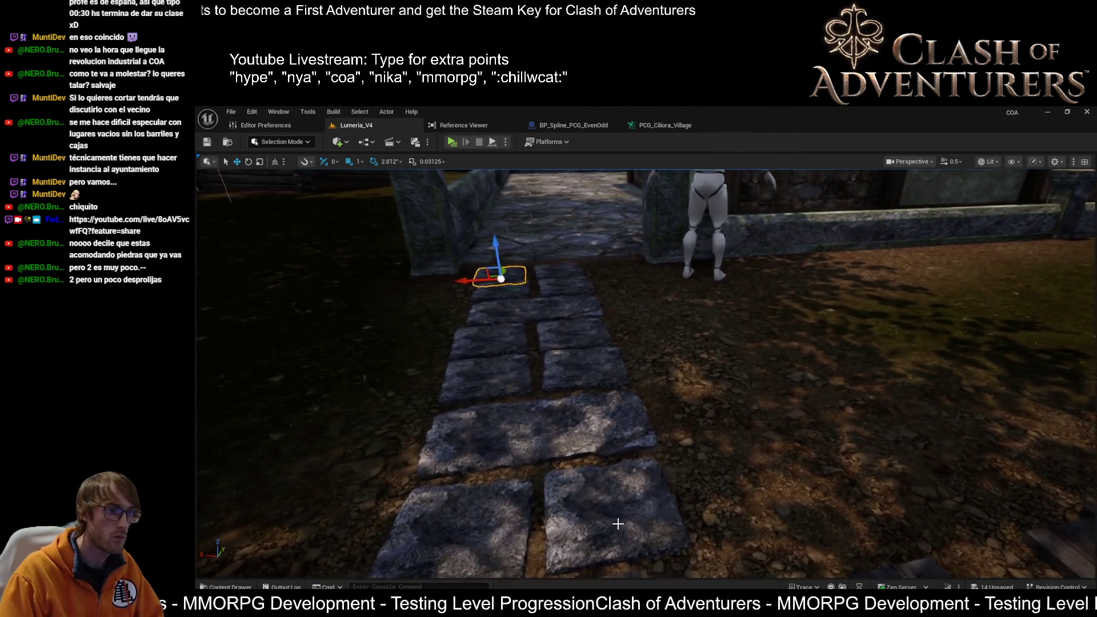
pyautogui.click(616, 525)
pyautogui.scroll(-3, 589, 520)
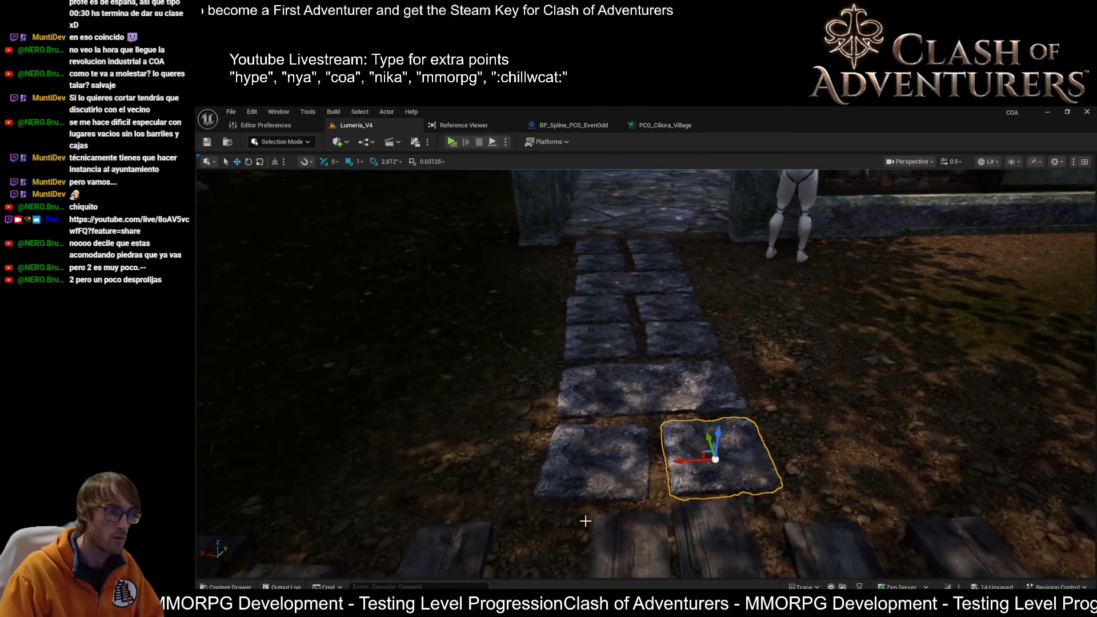
pyautogui.hotkey('alt', '2')
pyautogui.hotkey('alt', '4')
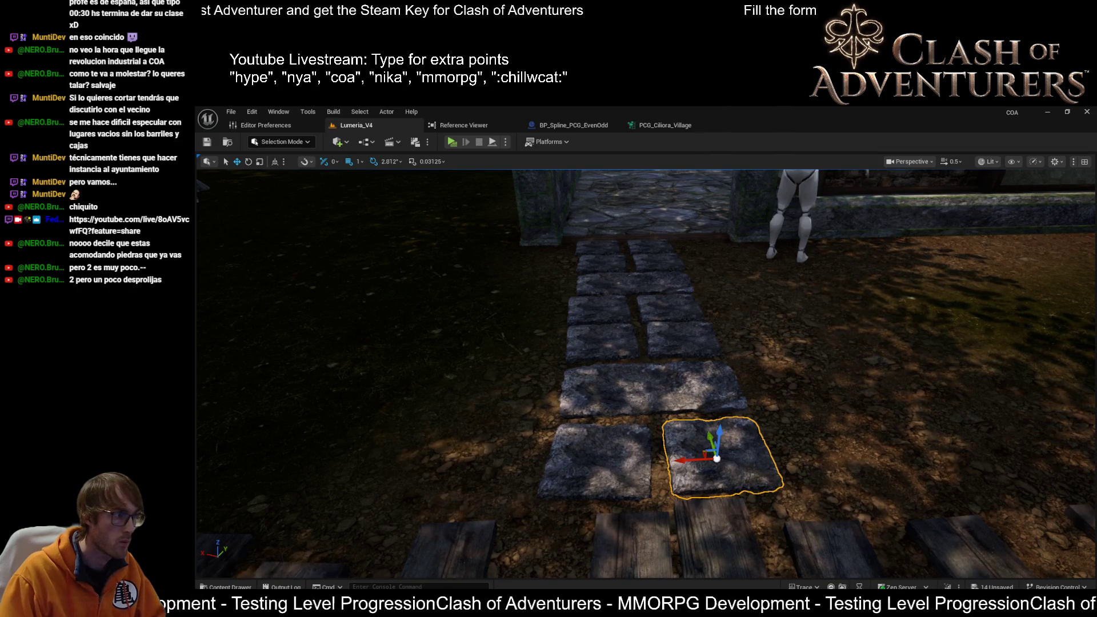
pyautogui.moveTo(526, 390); pyautogui.dragTo(503, 395)
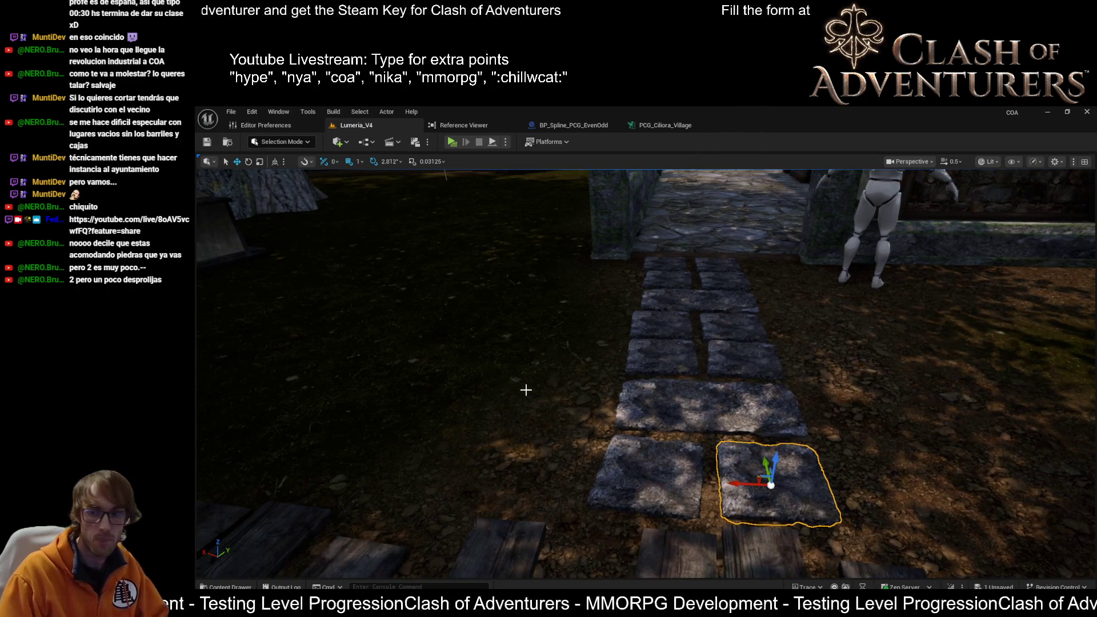
# Rotate the mannequin standing near the gate slightly.
pyautogui.moveTo(523, 291)
pyautogui.mouseDown()
pyautogui.moveTo(485, 428)
pyautogui.moveTo(435, 441)
pyautogui.mouseUp()
pyautogui.click(523, 291)
pyautogui.press('e')
pyautogui.moveTo(547, 423); pyautogui.dragTo(546, 407)
# Slide the stones near the house entrance to the right.
pyautogui.moveTo(546, 355); pyautogui.dragTo(643, 227)
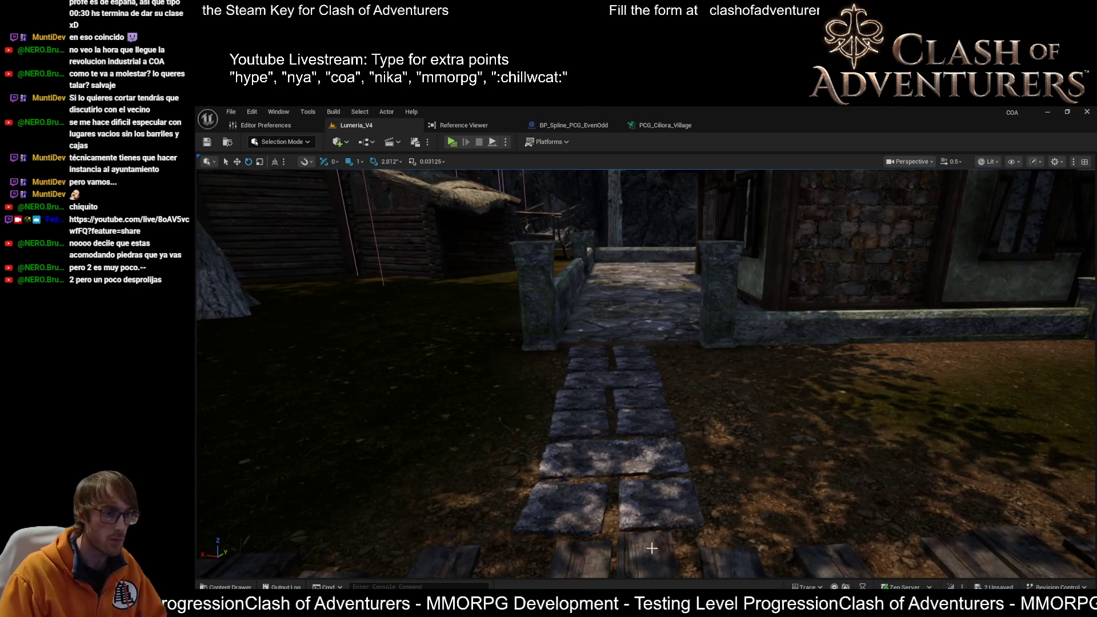
pyautogui.click(631, 352)
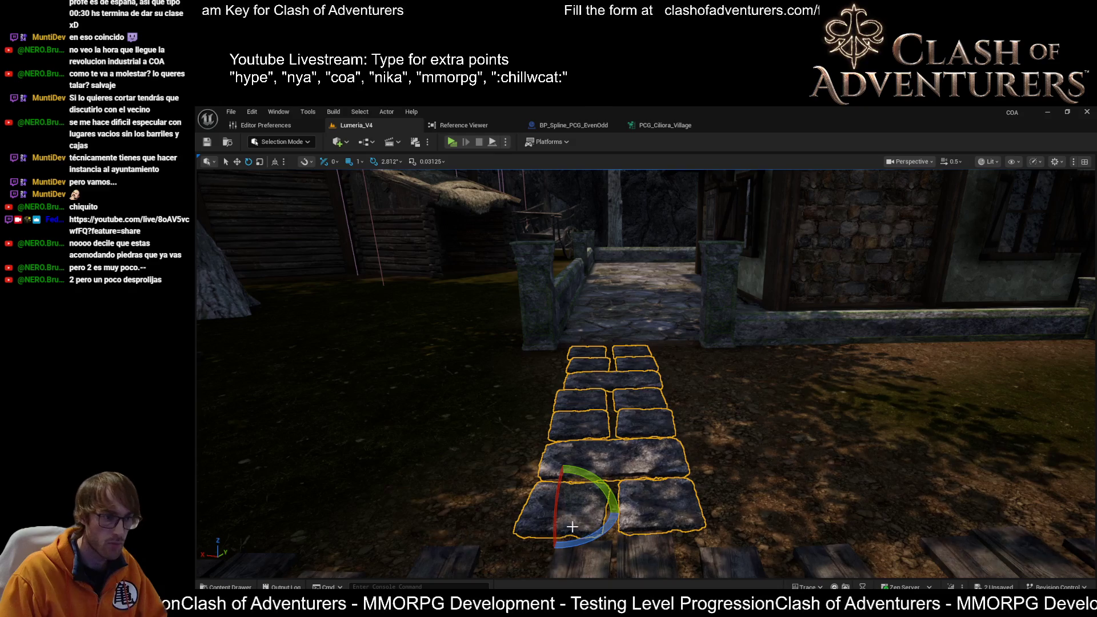
pyautogui.press('w')
pyautogui.moveTo(540, 499); pyautogui.dragTo(578, 499)
pyautogui.moveTo(628, 286); pyautogui.dragTo(286, 280)
pyautogui.moveTo(549, 477); pyautogui.dragTo(575, 478)
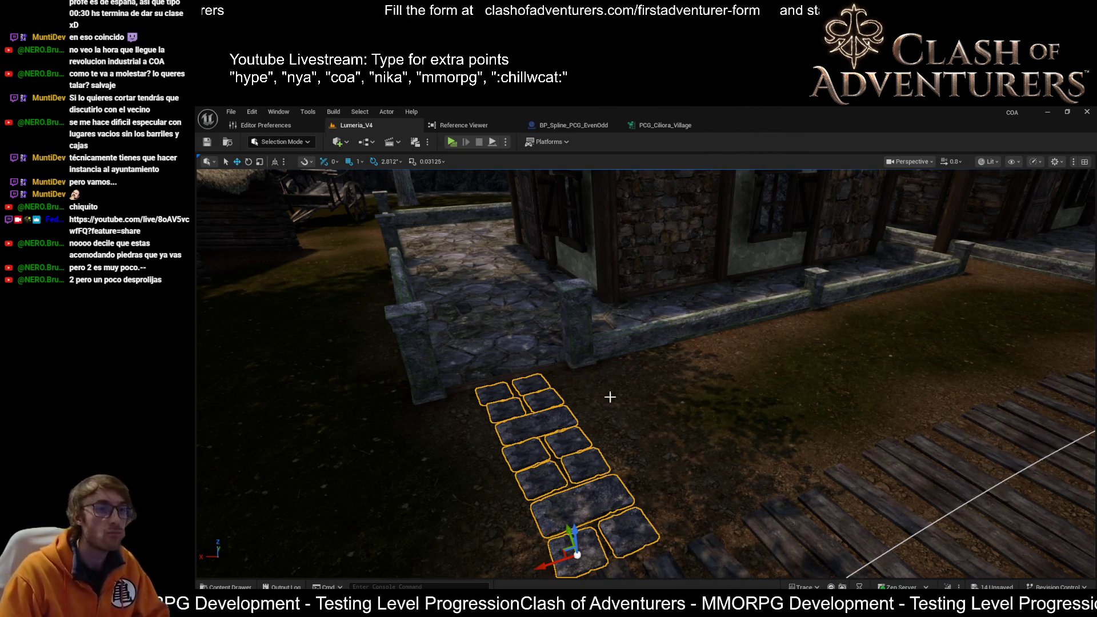
# Move the selected stones toward the house, then right and forward to meet the wall gap.
pyautogui.moveTo(587, 373); pyautogui.dragTo(622, 380)
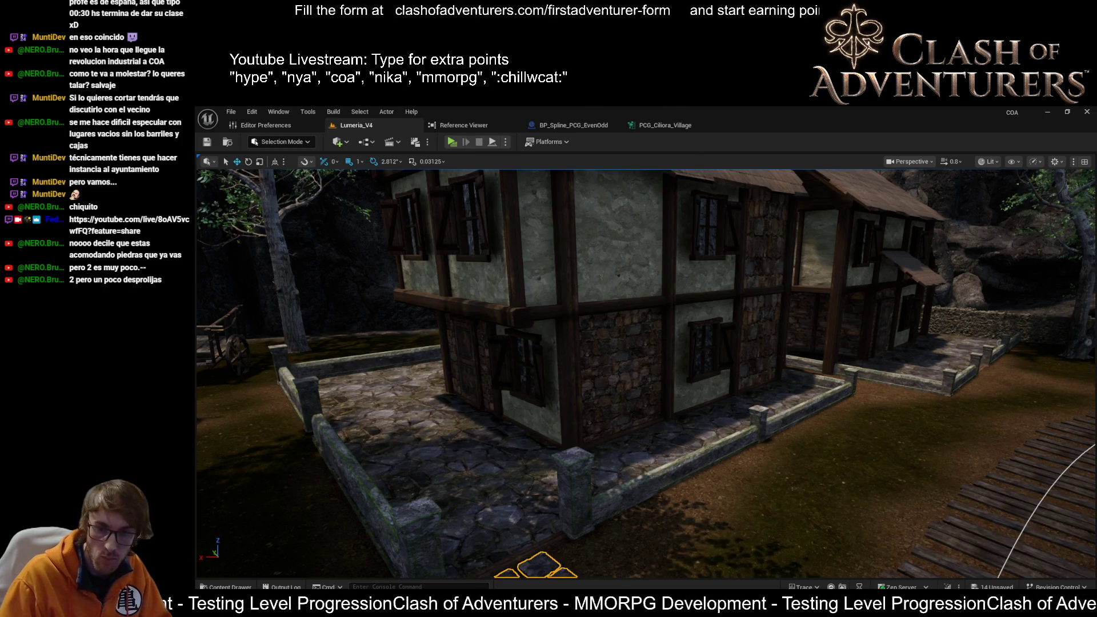
pyautogui.press('f')
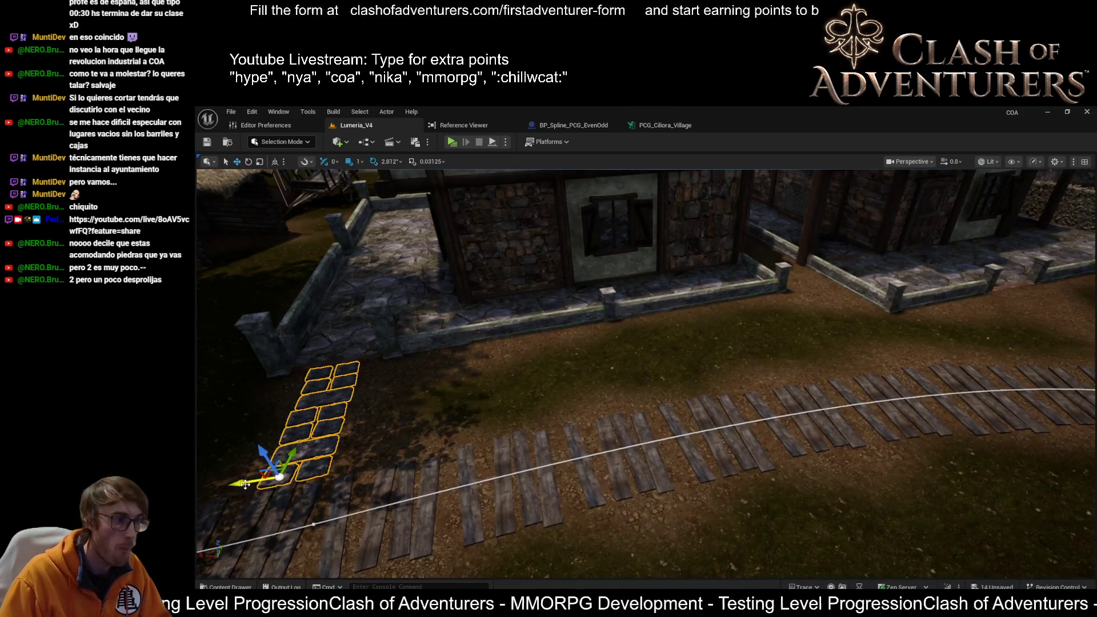
pyautogui.moveTo(254, 486)
pyautogui.mouseDown()
pyautogui.moveTo(891, 372)
pyautogui.moveTo(1069, 374)
pyautogui.mouseUp()
pyautogui.press('f')
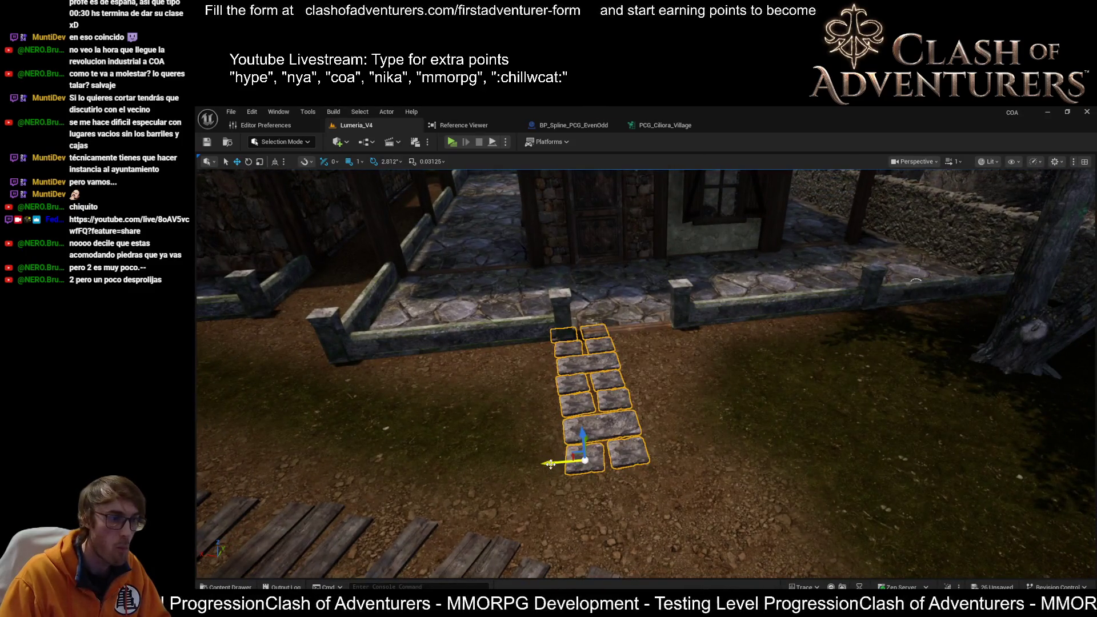
pyautogui.moveTo(550, 464); pyautogui.dragTo(628, 440)
pyautogui.press('f')
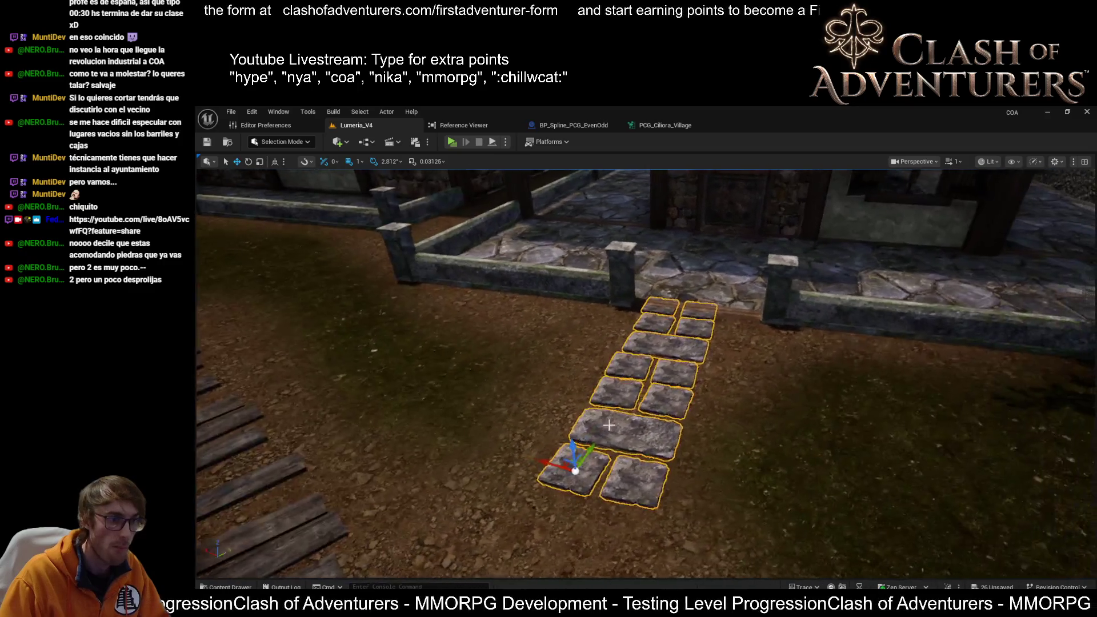
pyautogui.moveTo(564, 473)
pyautogui.mouseDown()
pyautogui.moveTo(533, 509)
pyautogui.moveTo(569, 514)
pyautogui.mouseUp()
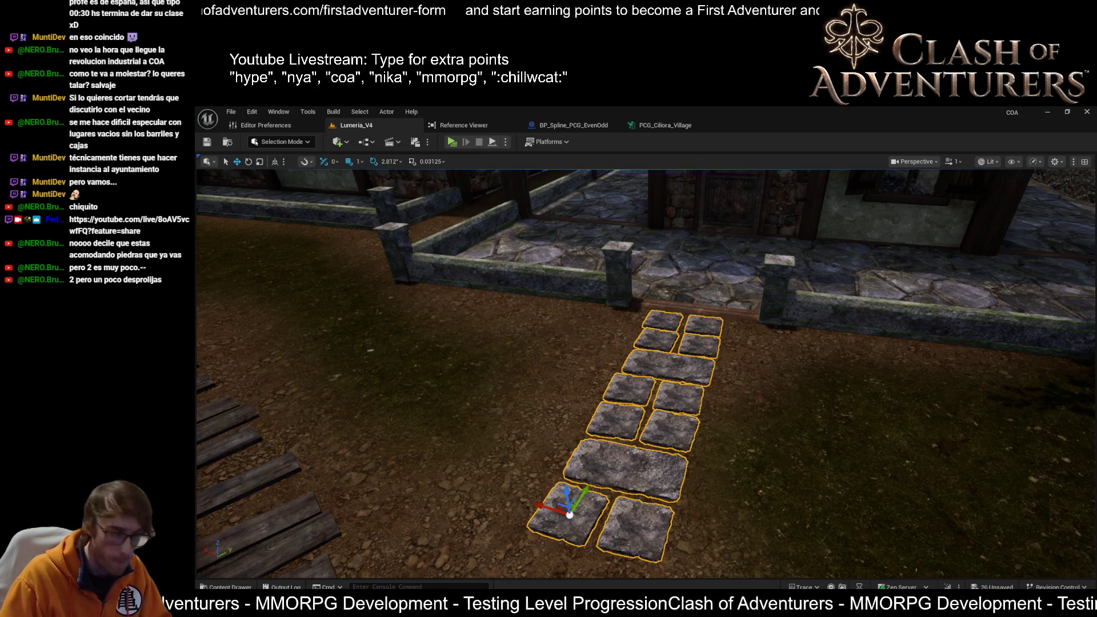
# Frame the stones by the wooden planks and rotate the large stone tile into line.
pyautogui.moveTo(967, 565)
pyautogui.mouseDown()
pyautogui.moveTo(925, 549)
pyautogui.moveTo(943, 540)
pyautogui.mouseUp()
pyautogui.moveTo(576, 430); pyautogui.dragTo(628, 394)
pyautogui.click(517, 377)
pyautogui.moveTo(517, 377)
pyautogui.mouseDown()
pyautogui.moveTo(573, 523)
pyautogui.moveTo(468, 174)
pyautogui.moveTo(659, 425)
pyautogui.mouseUp()
pyautogui.moveTo(788, 418)
pyautogui.mouseDown()
pyautogui.moveTo(789, 434)
pyautogui.moveTo(791, 388)
pyautogui.mouseUp()
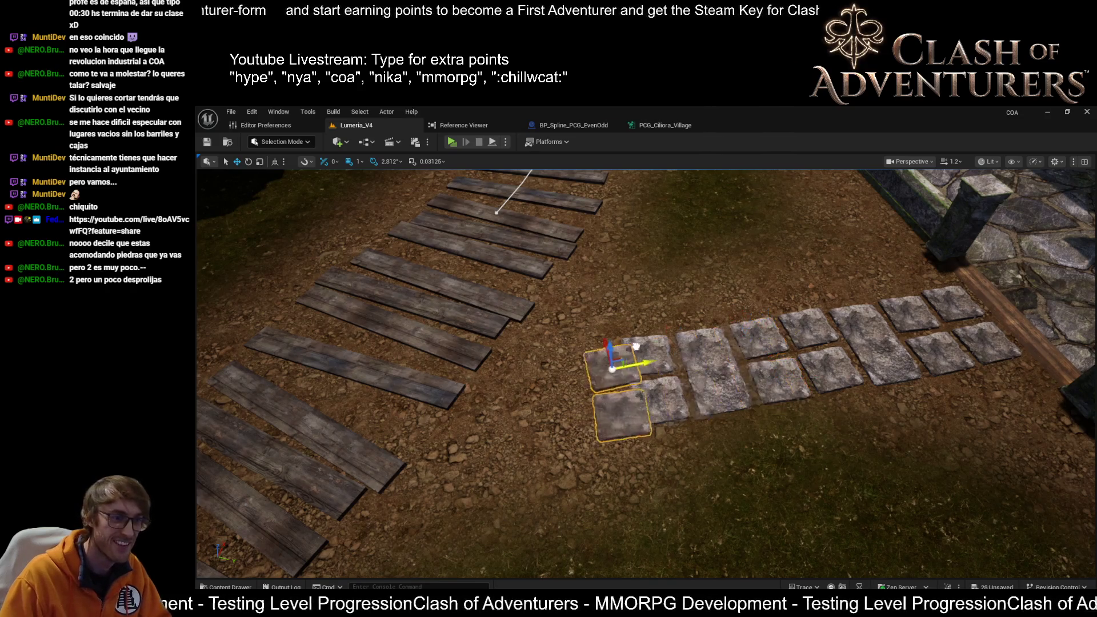
pyautogui.moveTo(584, 411)
pyautogui.mouseDown()
pyautogui.moveTo(686, 409)
pyautogui.moveTo(584, 411)
pyautogui.moveTo(608, 466)
pyautogui.mouseUp()
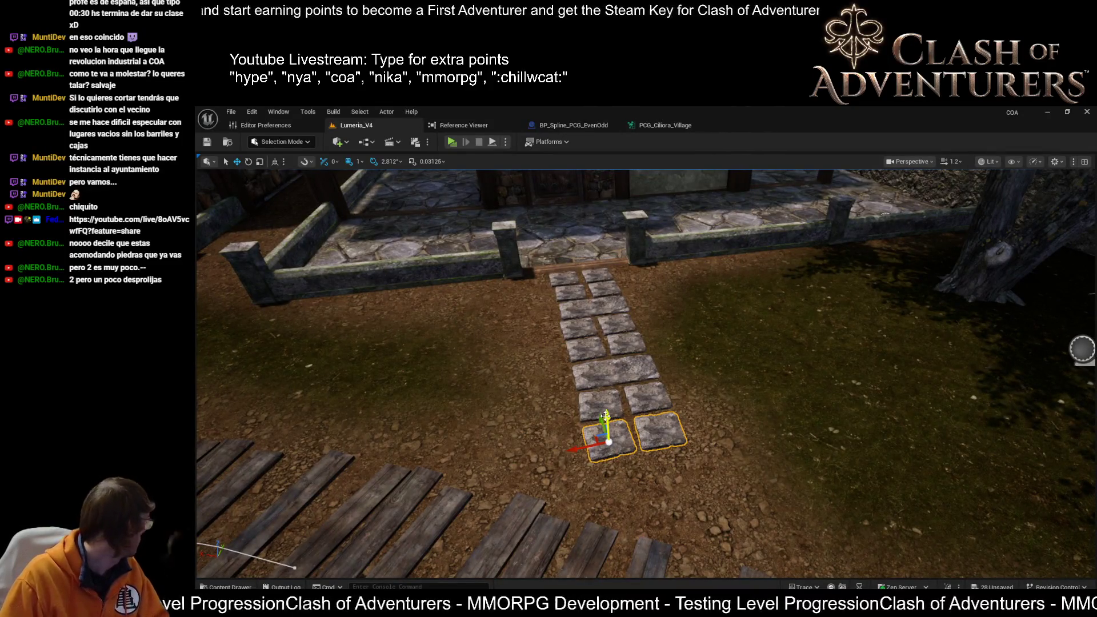
pyautogui.click(647, 381)
pyautogui.moveTo(648, 382)
pyautogui.mouseDown()
pyautogui.moveTo(693, 300)
pyautogui.moveTo(818, 346)
pyautogui.moveTo(743, 400)
pyautogui.mouseUp()
pyautogui.scroll(3, 687, 419)
pyautogui.press('e')
pyautogui.moveTo(702, 464)
pyautogui.mouseDown()
pyautogui.moveTo(704, 439)
pyautogui.moveTo(670, 433)
pyautogui.mouseUp()
pyautogui.press('w')
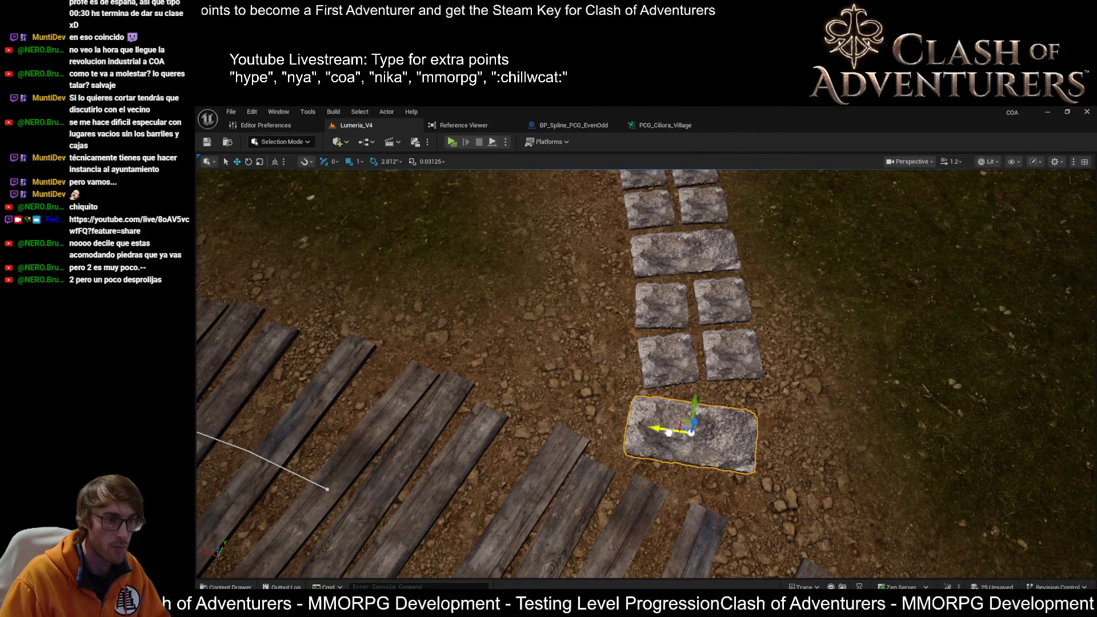
# Nudge the small right-hand stone tile slightly and rotate it to align.
pyautogui.click(737, 352)
pyautogui.scroll(3, 745, 348)
pyautogui.moveTo(761, 437)
pyautogui.mouseDown()
pyautogui.moveTo(760, 425)
pyautogui.moveTo(766, 434)
pyautogui.mouseUp()
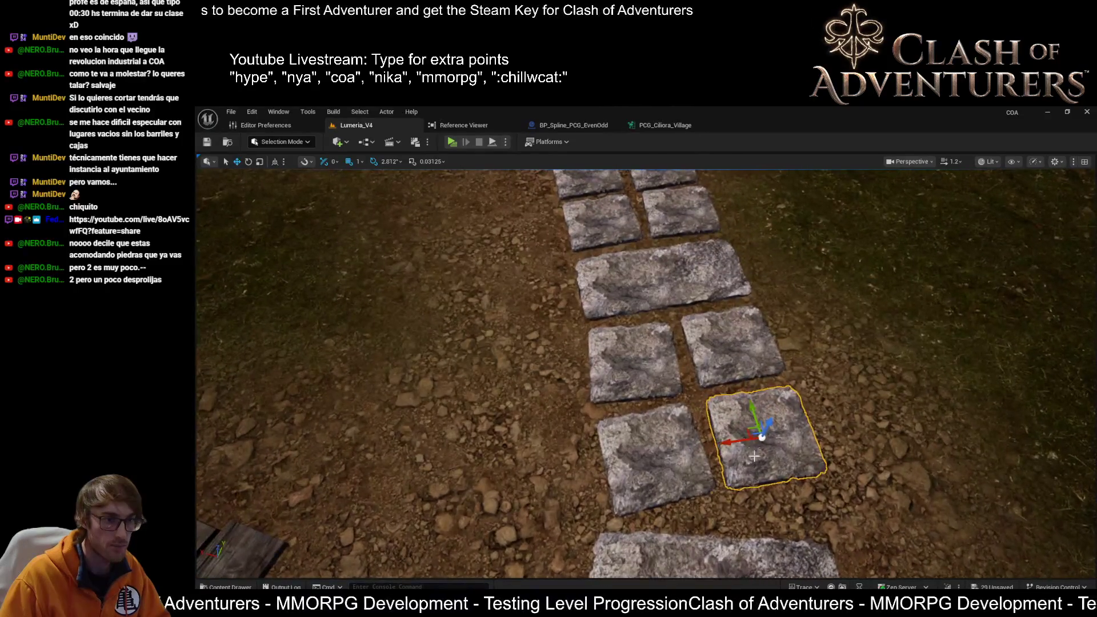
pyautogui.press('e')
pyautogui.moveTo(737, 474)
pyautogui.mouseDown()
pyautogui.moveTo(634, 485)
pyautogui.moveTo(623, 468)
pyautogui.moveTo(653, 461)
pyautogui.mouseUp()
pyautogui.click(660, 489)
pyautogui.press('w')
# Nudge the tile above slightly down and right, then rotate the pair's left tile straight.
pyautogui.click(783, 436)
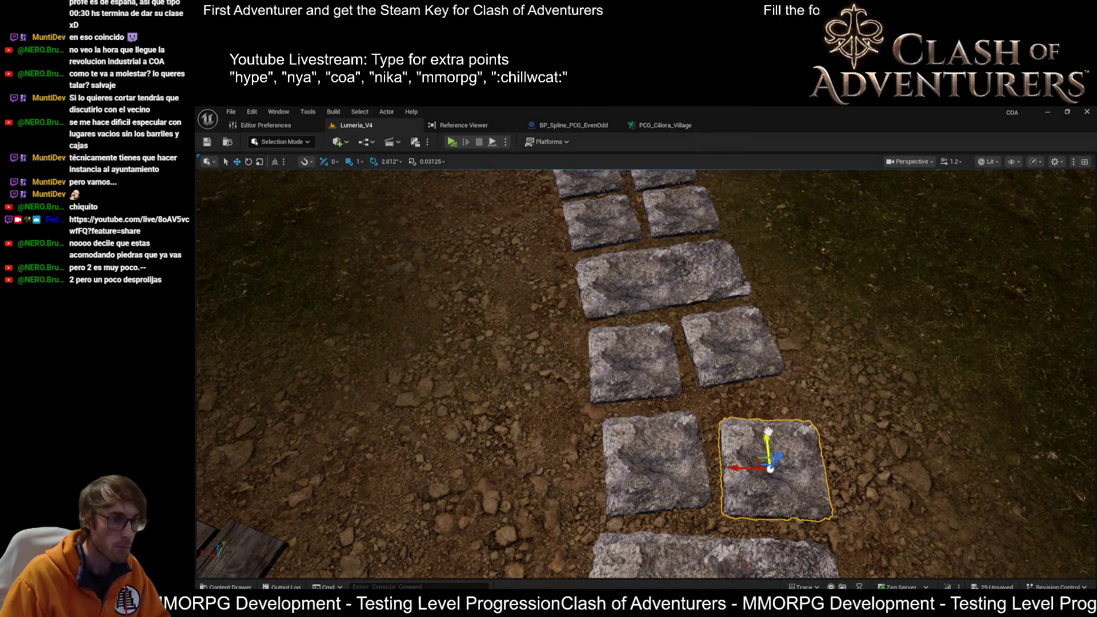
pyautogui.click(710, 372)
pyautogui.moveTo(723, 330); pyautogui.dragTo(726, 368)
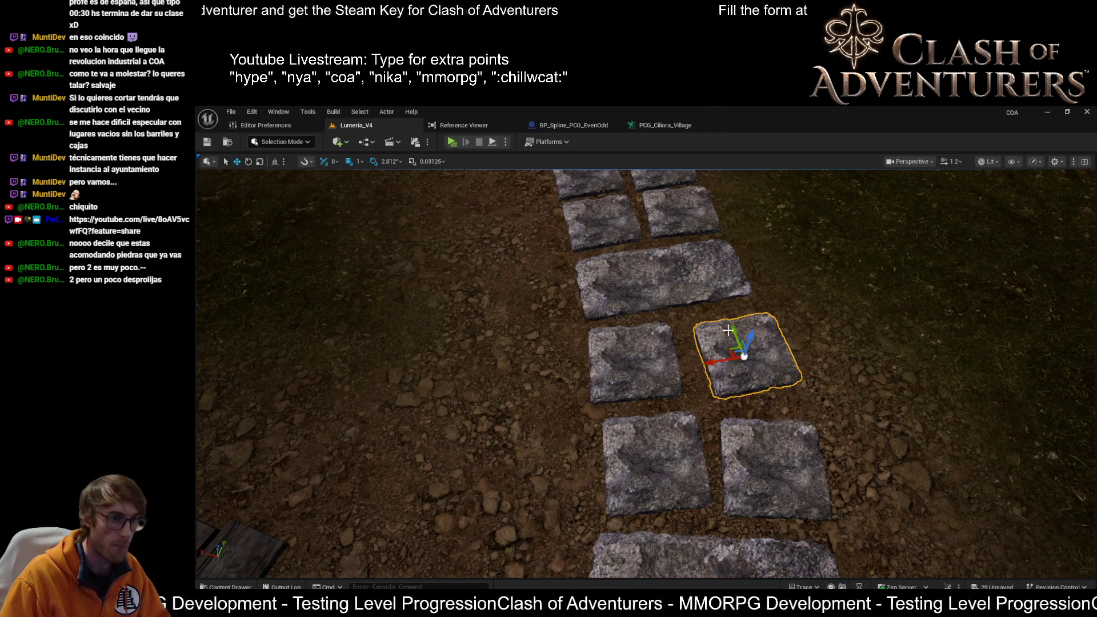
pyautogui.click(661, 345)
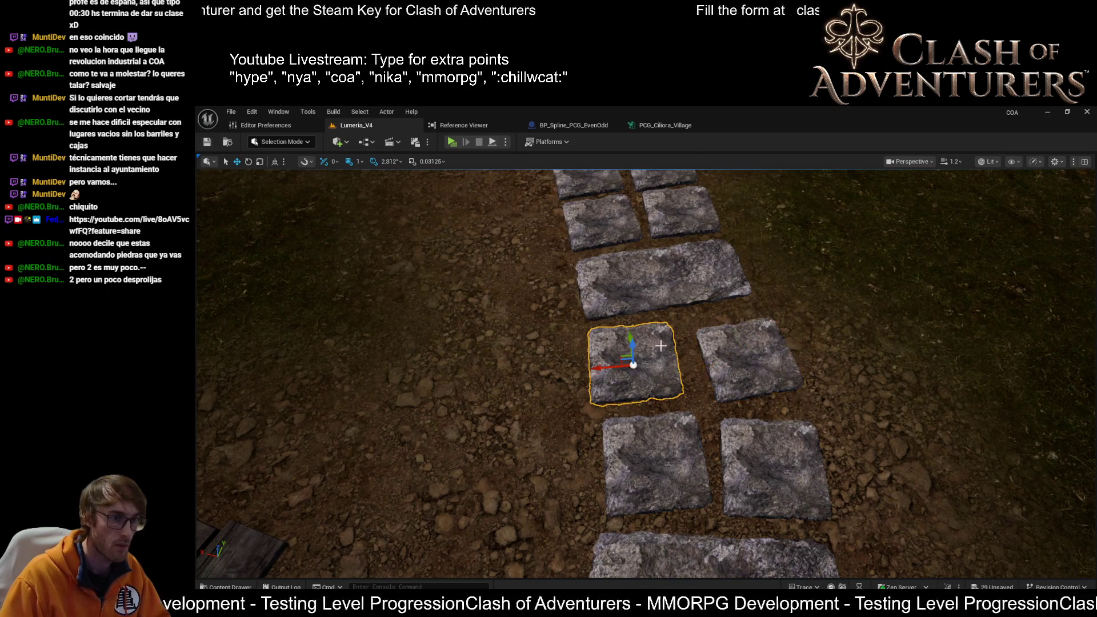
pyautogui.press('e')
pyautogui.moveTo(629, 342); pyautogui.dragTo(598, 386)
pyautogui.scroll(-5, 711, 406)
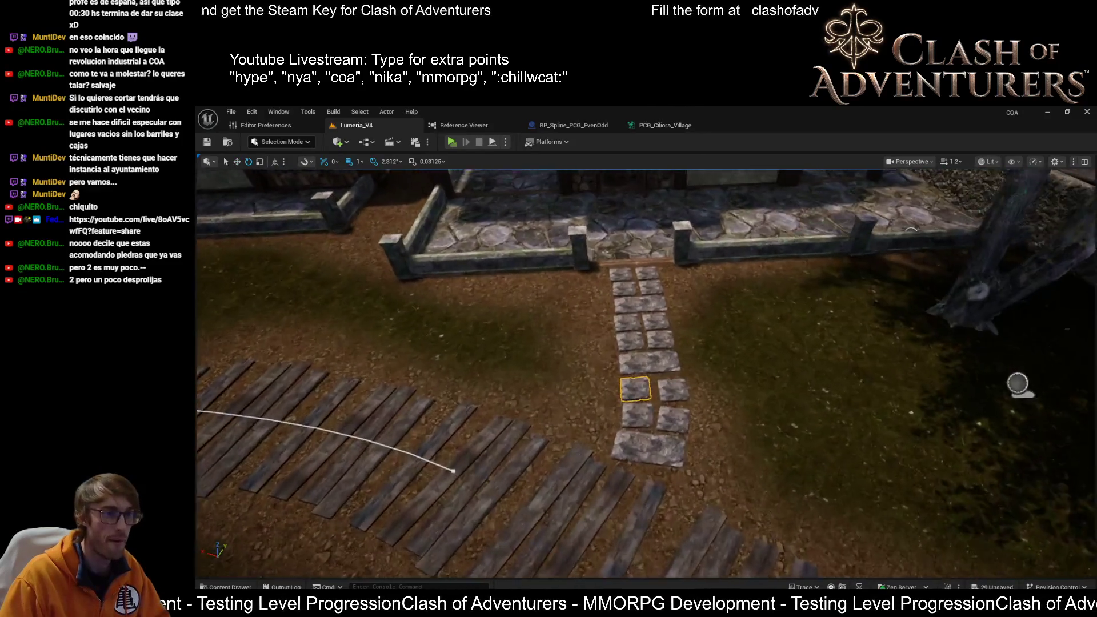
pyautogui.press('w')
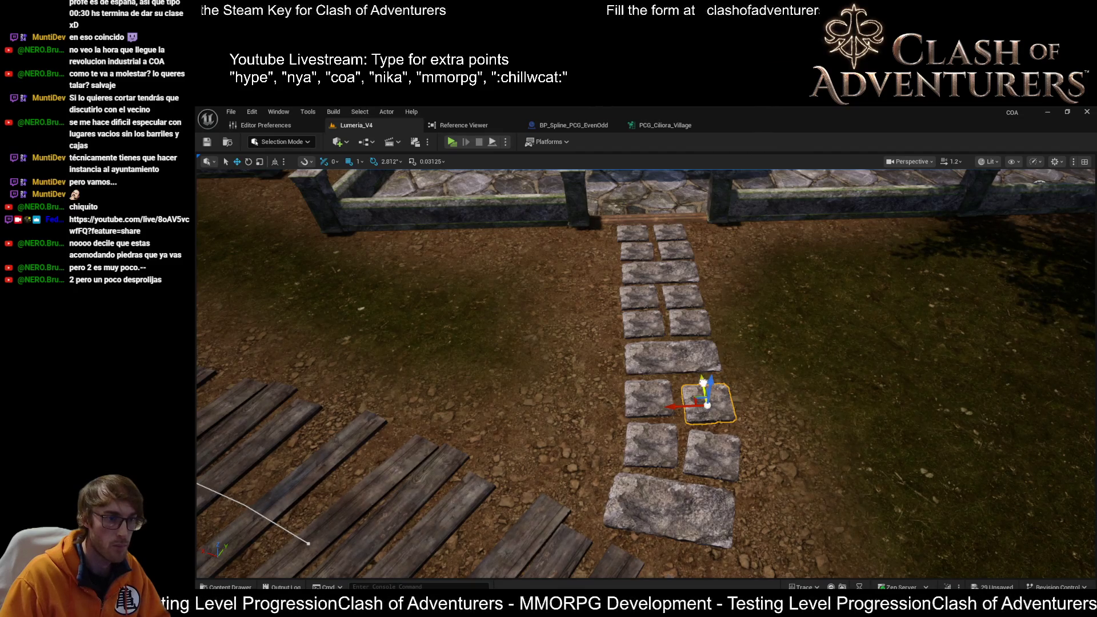
# Survey the plank path and houses, then switch to the PCG_Ciliora_Village graph.
pyautogui.scroll(-2, 707, 446)
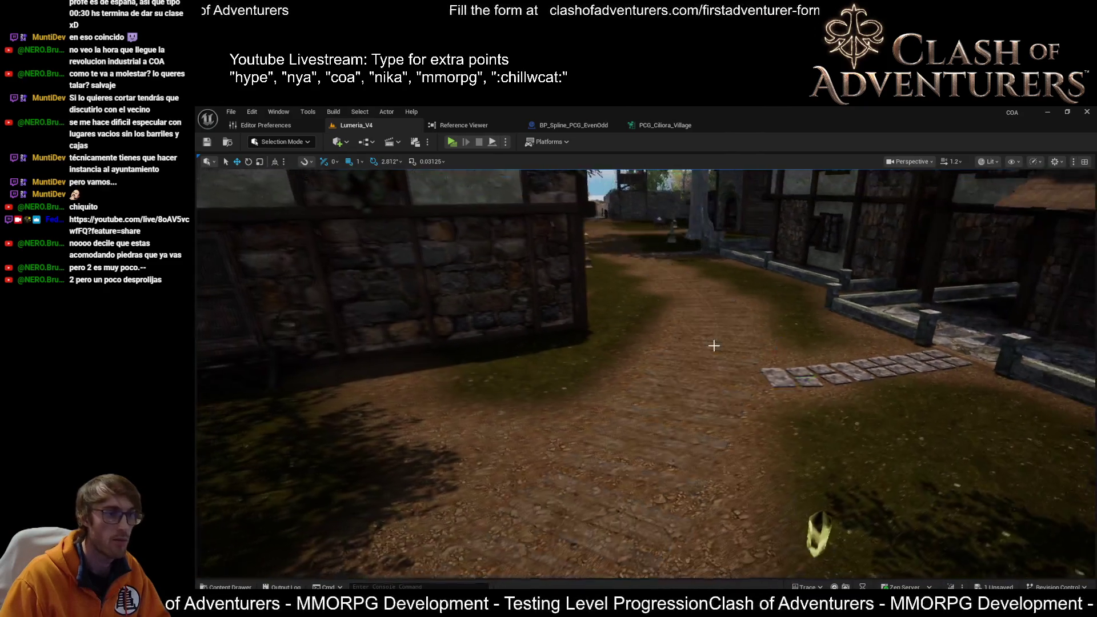
pyautogui.moveTo(713, 345)
pyautogui.mouseDown()
pyautogui.moveTo(606, 352)
pyautogui.moveTo(600, 309)
pyautogui.moveTo(654, 404)
pyautogui.mouseUp()
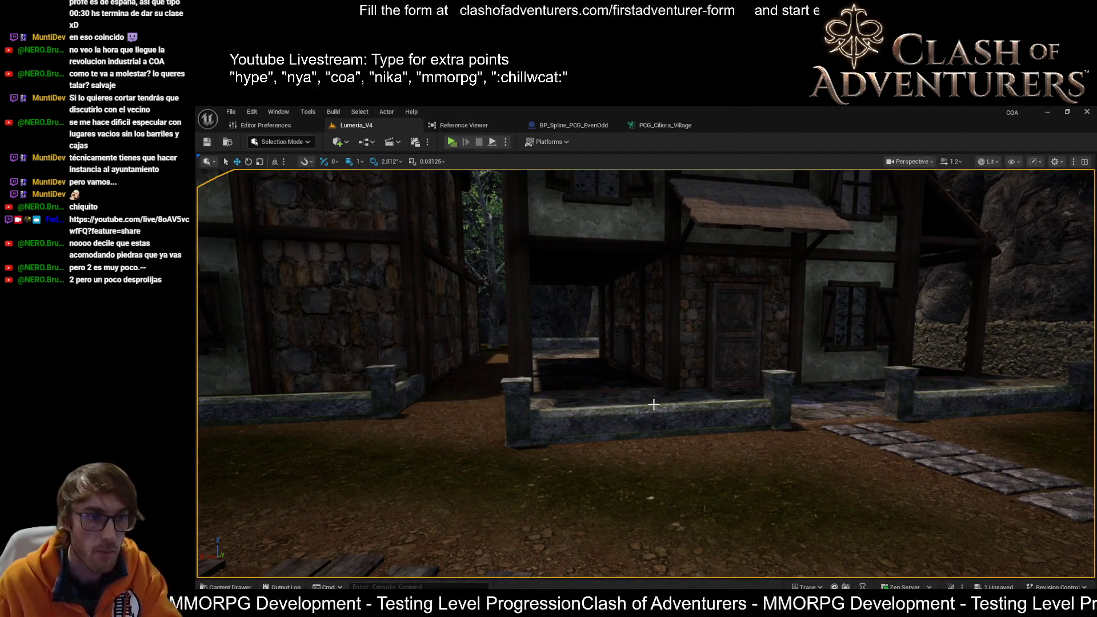
pyautogui.moveTo(654, 404)
pyautogui.mouseDown()
pyautogui.moveTo(703, 394)
pyautogui.moveTo(703, 365)
pyautogui.moveTo(669, 348)
pyautogui.moveTo(634, 377)
pyautogui.mouseUp()
pyautogui.scroll(-2, 657, 354)
pyautogui.click(652, 127)
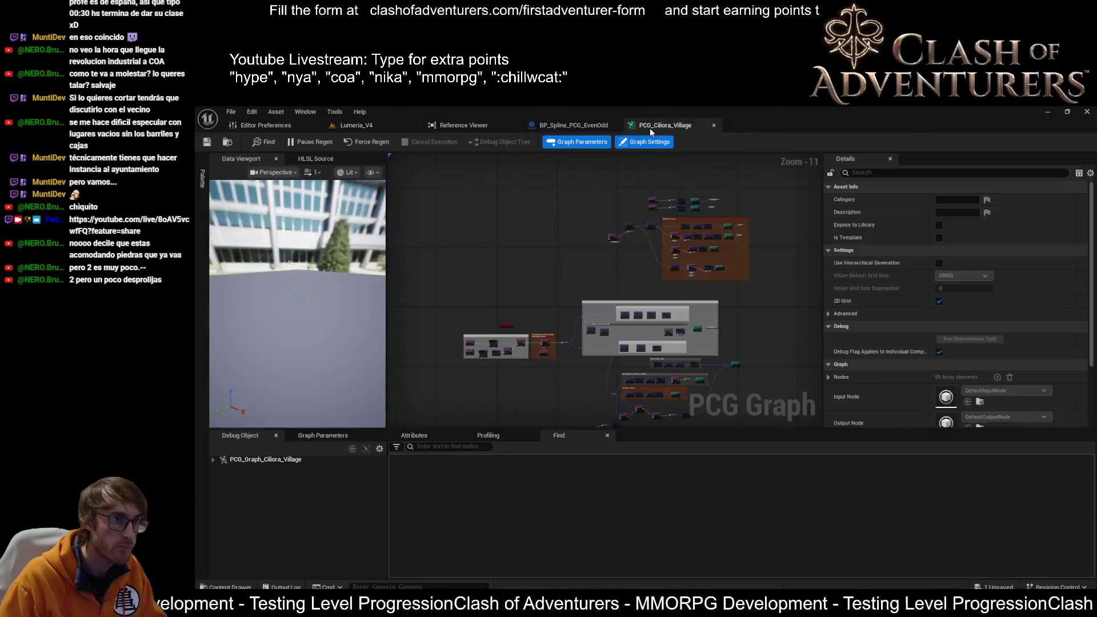
# Switch back to the Lumeria_V4 level viewport.
pyautogui.click(365, 127)
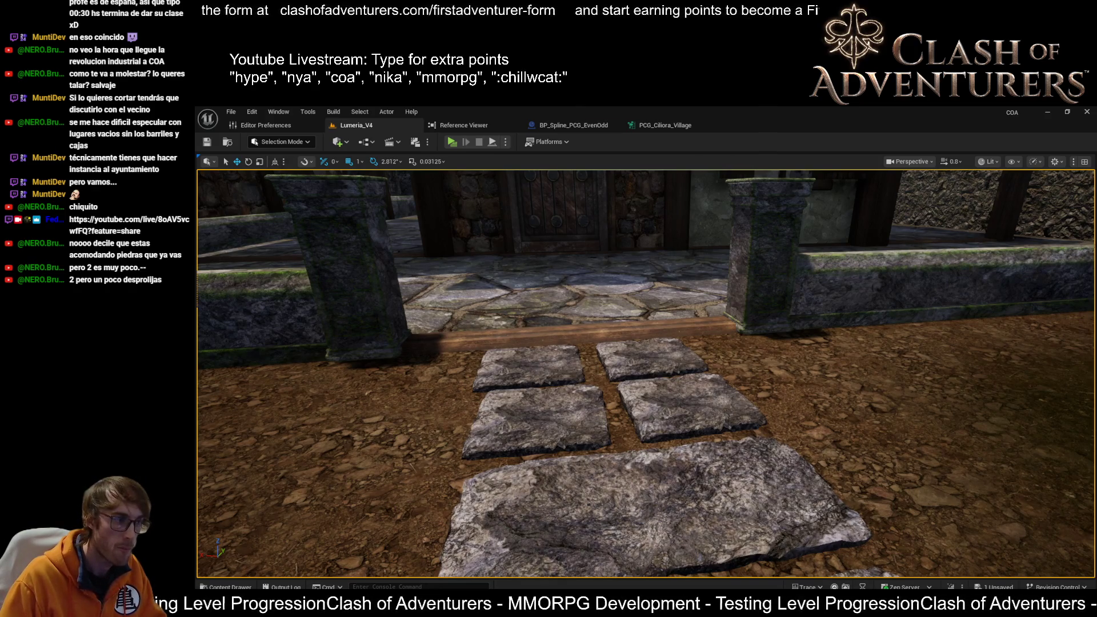
# Inspect the stepping-stone path, checking the lower-right and top small stones.
pyautogui.scroll(-10, 617, 494)
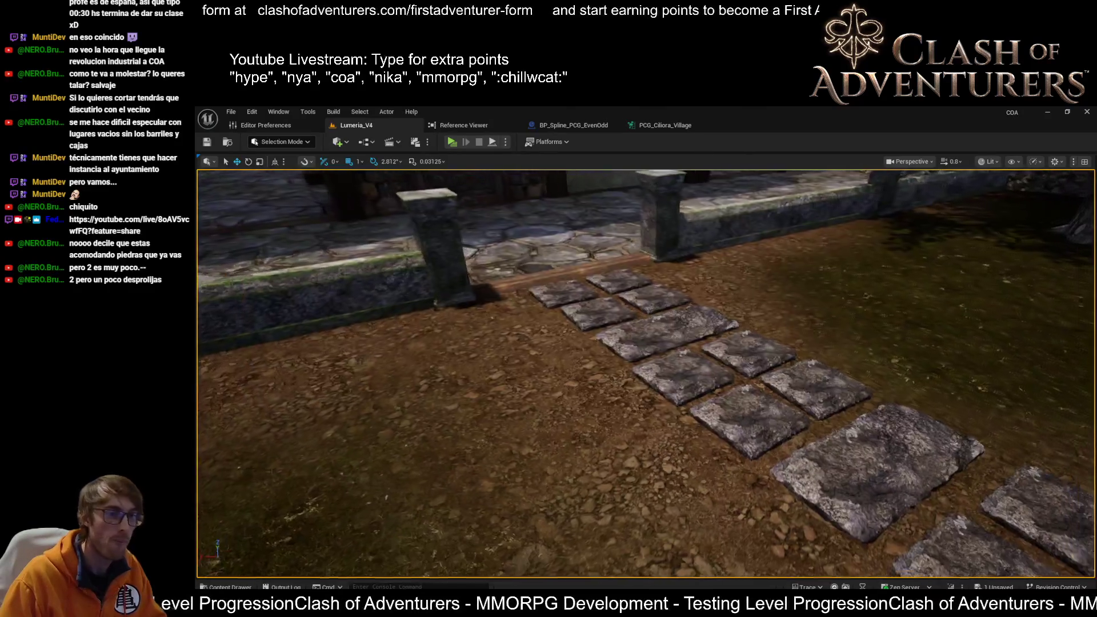
pyautogui.scroll(10, 617, 494)
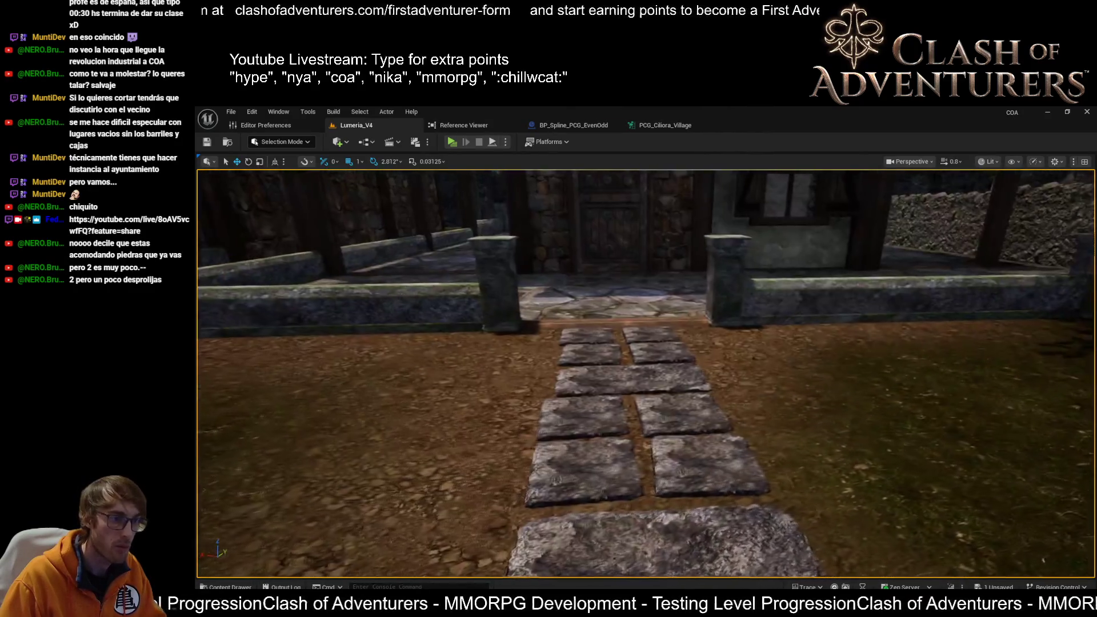
pyautogui.scroll(-5, 695, 445)
pyautogui.scroll(10, 697, 422)
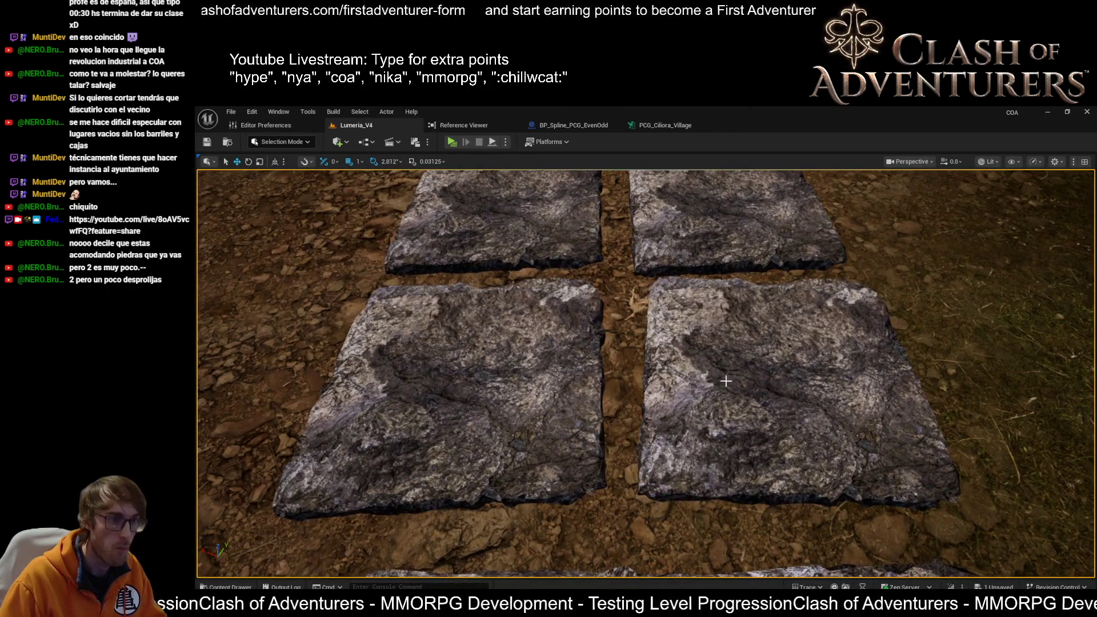
pyautogui.scroll(1, 728, 377)
pyautogui.click(740, 382)
pyautogui.scroll(-8, 743, 417)
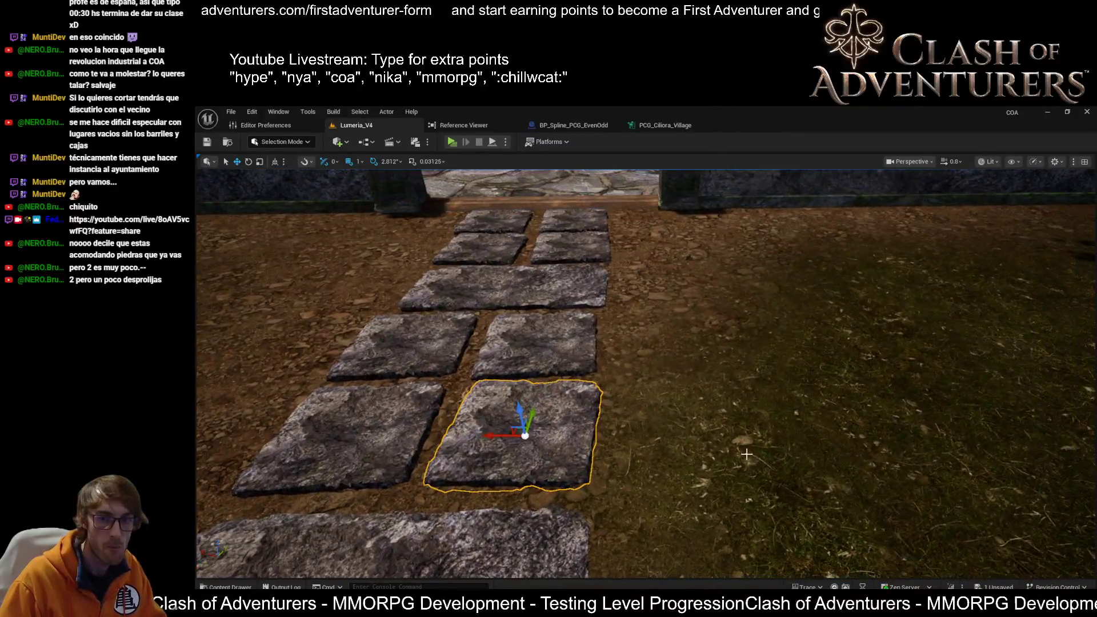
pyautogui.moveTo(747, 454); pyautogui.dragTo(880, 456)
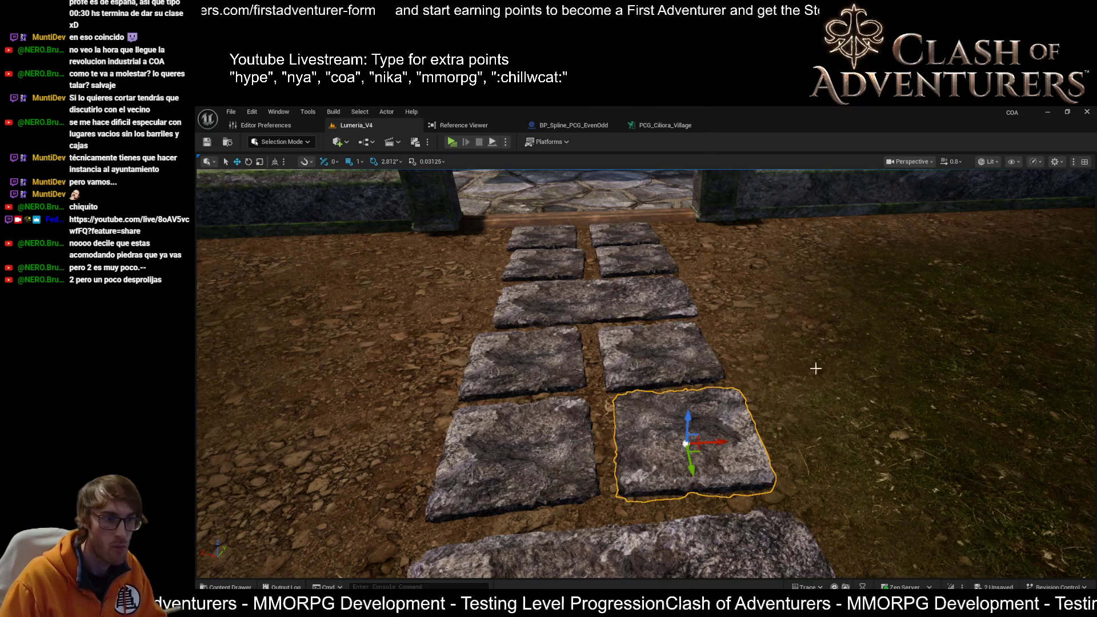
pyautogui.click(637, 270)
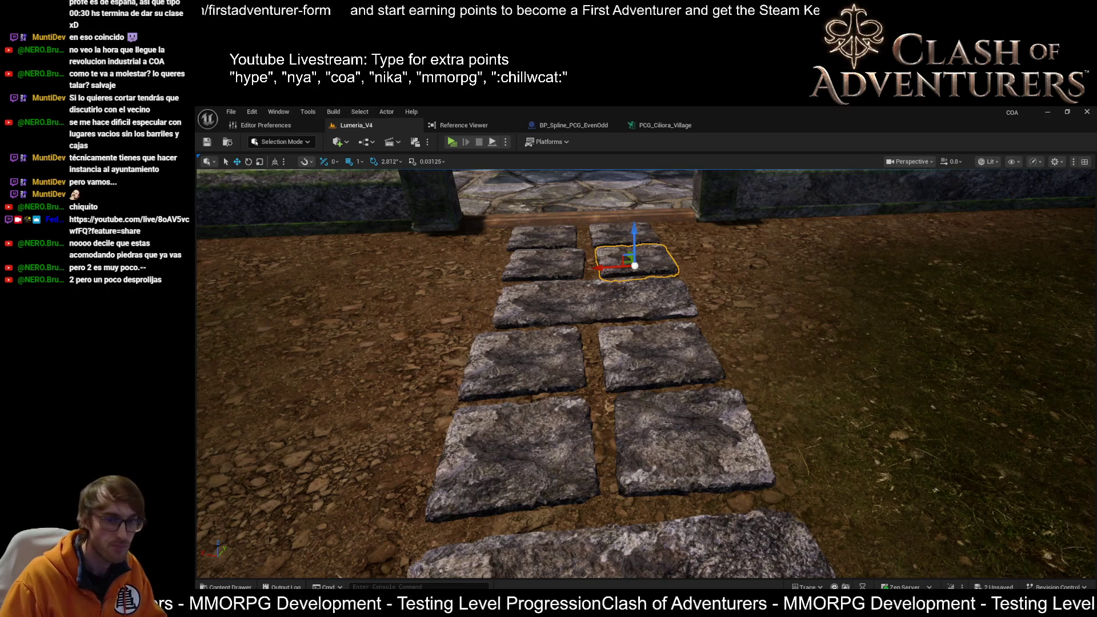
pyautogui.scroll(-5, 684, 420)
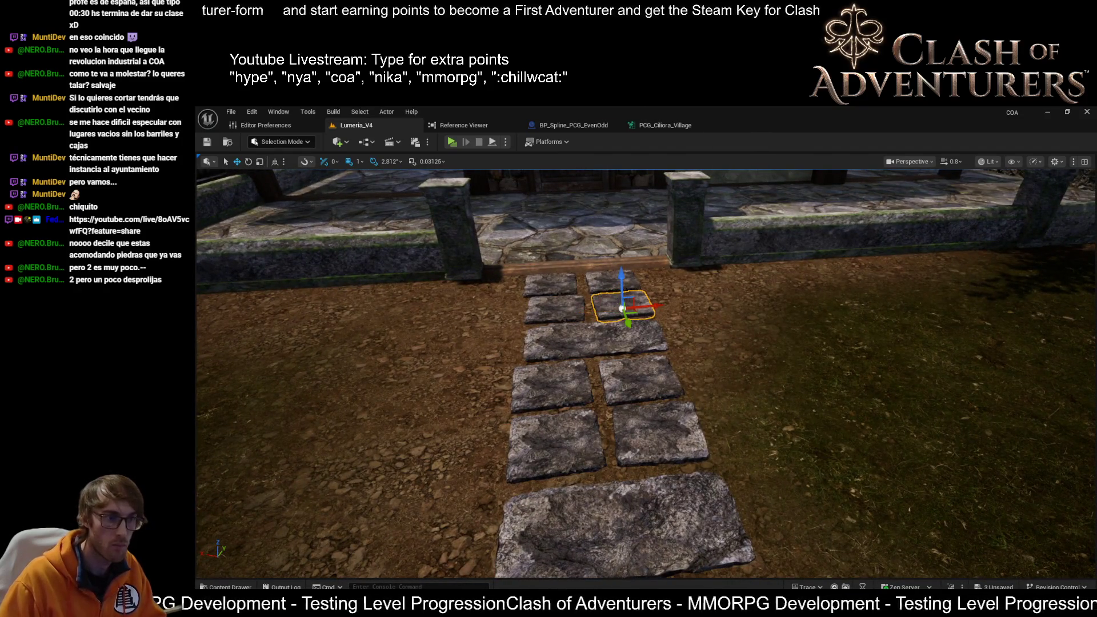
# Isolate the front-right small stone and turn it a quarter turn.
pyautogui.click(588, 290)
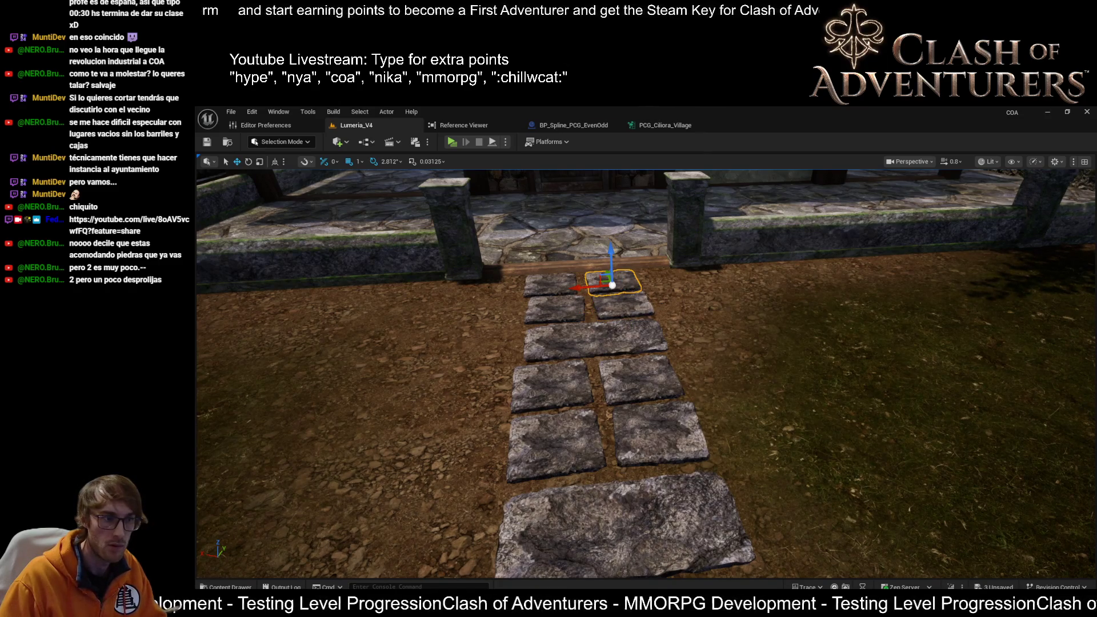
pyautogui.rightClick(697, 306)
pyautogui.scroll(5, 686, 452)
pyautogui.click(686, 453)
pyautogui.keyDown('ctrl'); pyautogui.click(601, 233); pyautogui.keyUp('ctrl')
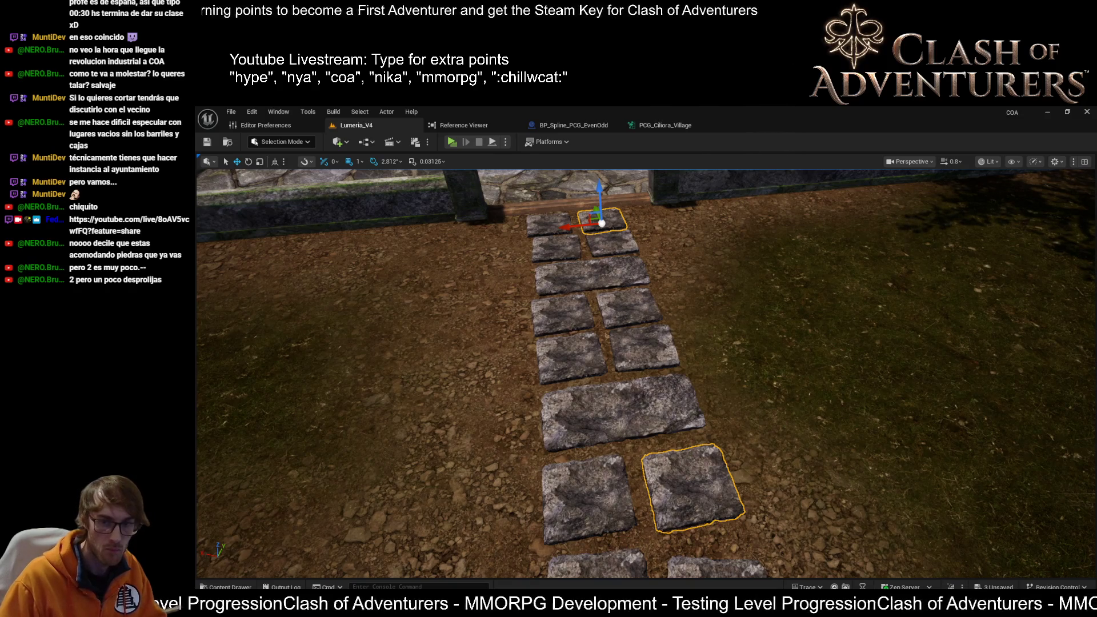
pyautogui.click(701, 466)
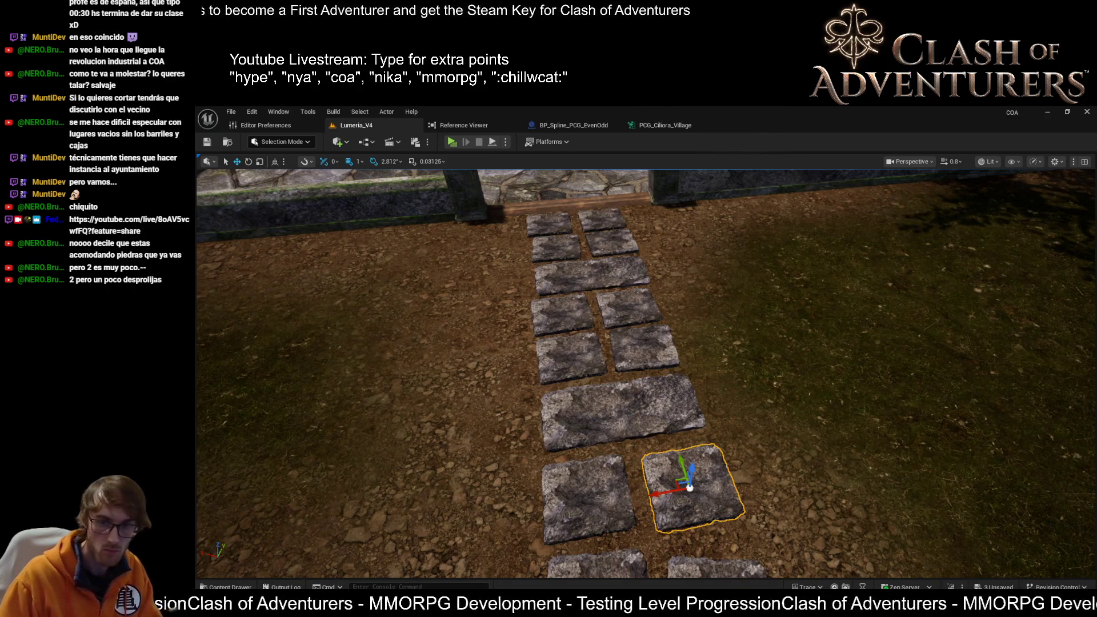
pyautogui.hotkey('ctrl', 'z')
# Quarter-turn the selected stone, a small stone near the wall, and the lower-left small stone.
pyautogui.moveTo(690, 488); pyautogui.dragTo(682, 394)
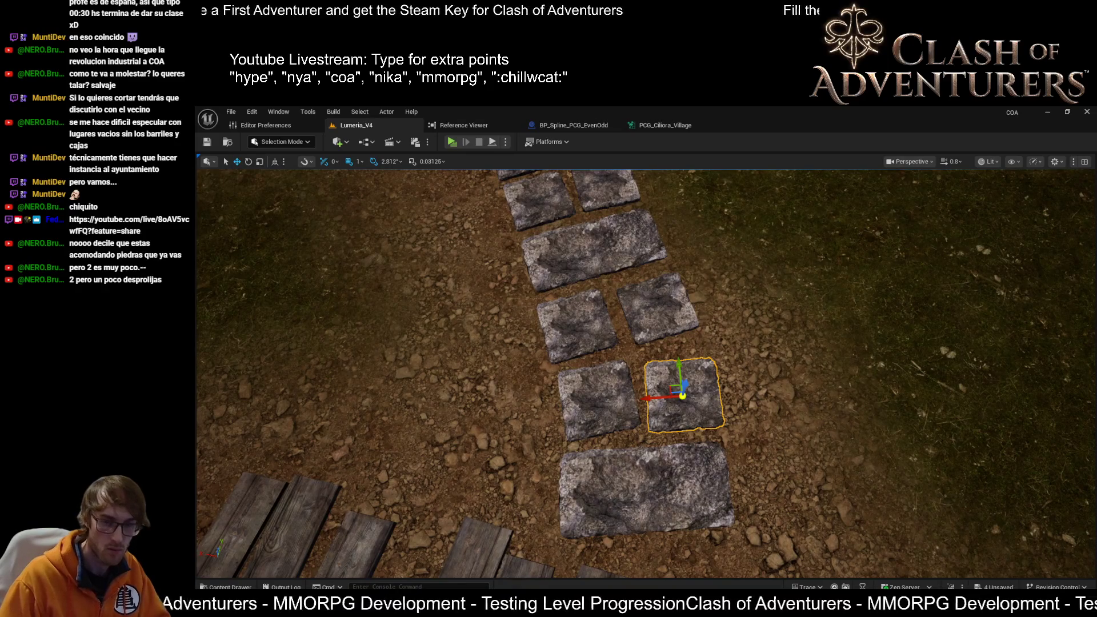
pyautogui.hotkey('ctrl', 'z')
pyautogui.moveTo(683, 395); pyautogui.dragTo(683, 303)
pyautogui.click(683, 360)
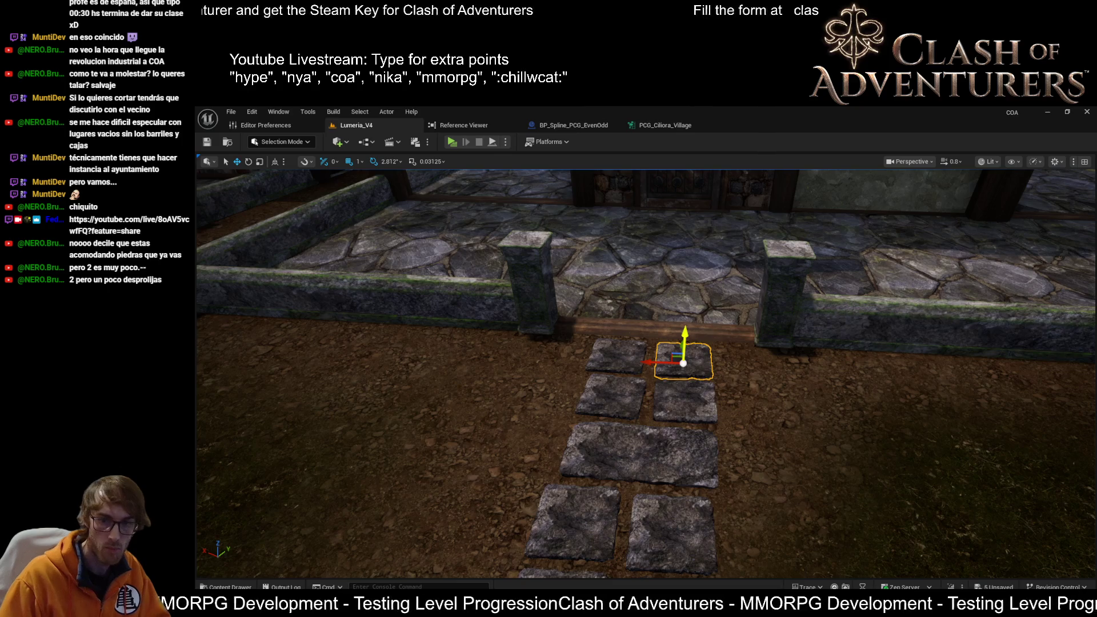
pyautogui.hotkey('ctrl', '`')
pyautogui.moveTo(719, 412)
pyautogui.mouseDown()
pyautogui.moveTo(713, 389)
pyautogui.moveTo(624, 457)
pyautogui.moveTo(624, 423)
pyautogui.mouseUp()
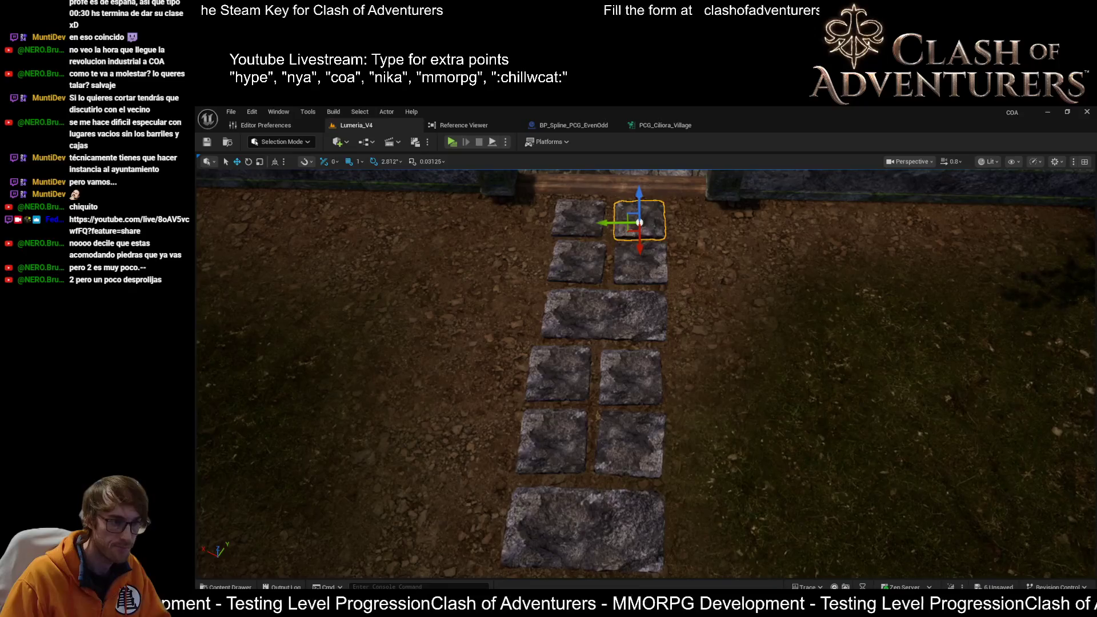
pyautogui.click(553, 452)
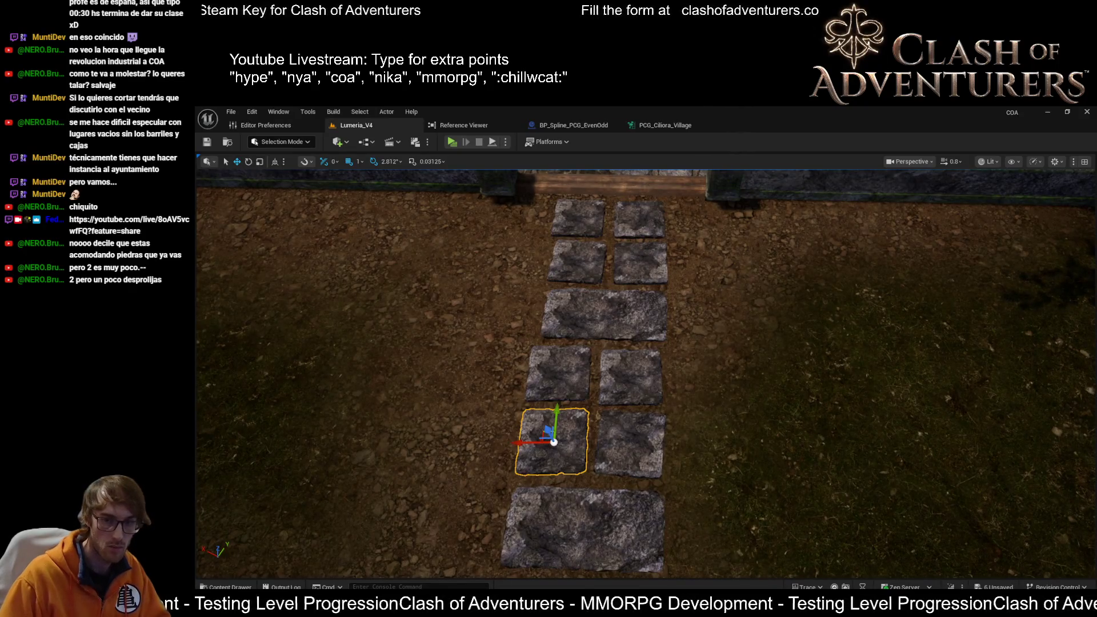
pyautogui.hotkey('ctrl', 'r')
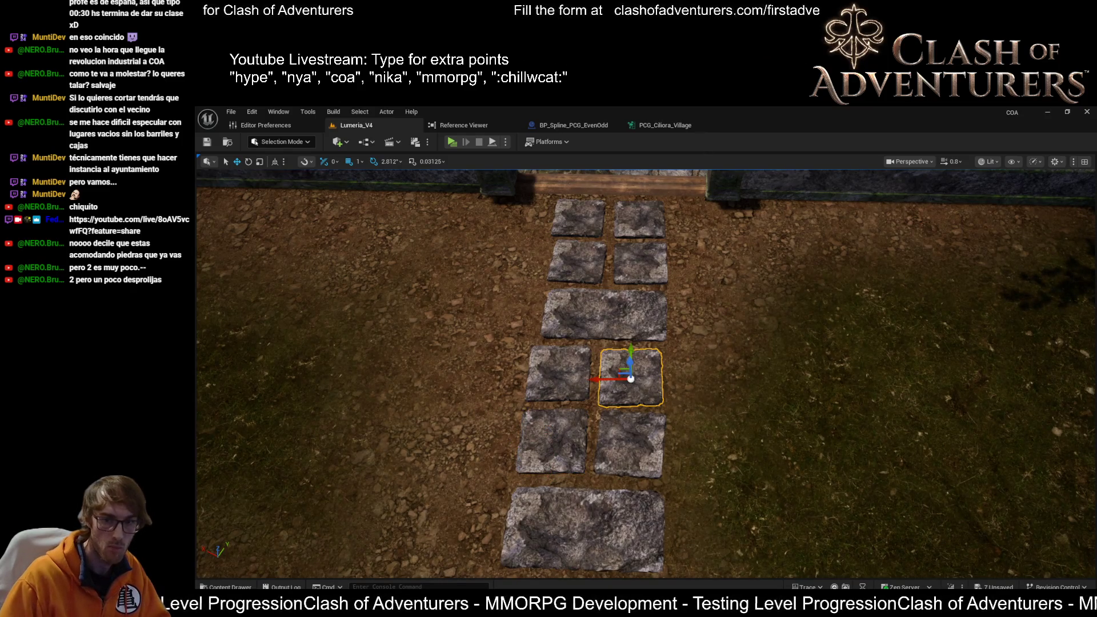
pyautogui.hotkey('ctrl', 'r')
# Line the view up along the path and select the wide stone near the planks plus another tile.
pyautogui.moveTo(628, 457); pyautogui.dragTo(514, 411)
pyautogui.moveTo(830, 318)
pyautogui.mouseDown()
pyautogui.moveTo(800, 337)
pyautogui.moveTo(830, 319)
pyautogui.moveTo(788, 303)
pyautogui.moveTo(778, 274)
pyautogui.moveTo(811, 263)
pyautogui.moveTo(800, 265)
pyautogui.moveTo(788, 337)
pyautogui.moveTo(583, 326)
pyautogui.mouseUp()
pyautogui.click(587, 402)
pyautogui.scroll(-3, 587, 402)
pyautogui.moveTo(680, 385)
pyautogui.mouseDown()
pyautogui.moveTo(618, 365)
pyautogui.moveTo(912, 282)
pyautogui.mouseUp()
pyautogui.click(913, 282)
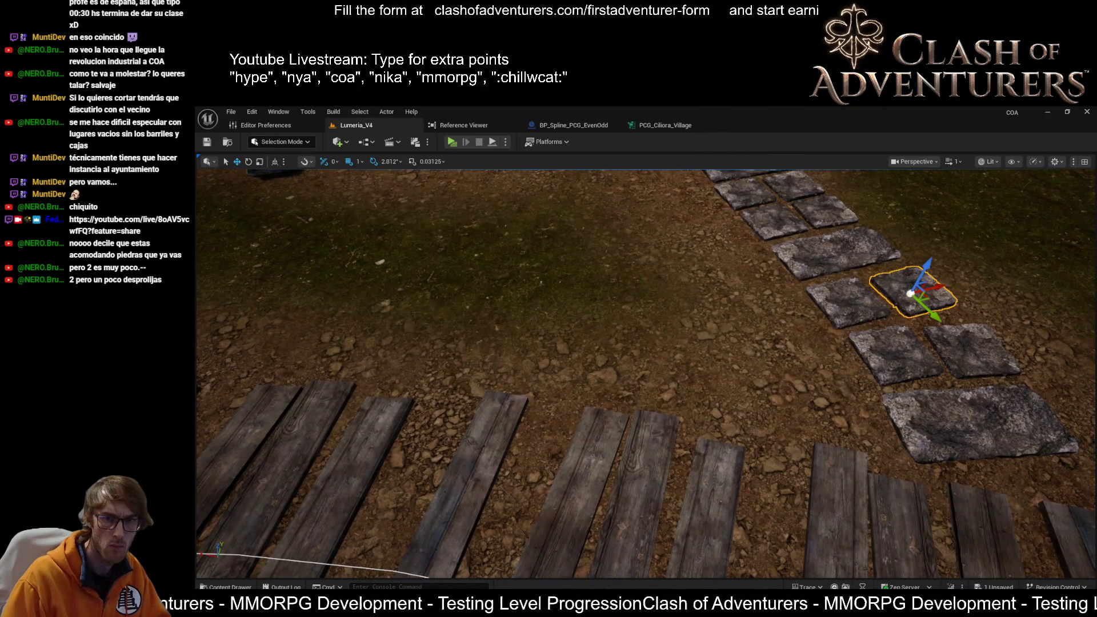
pyautogui.moveTo(912, 282); pyautogui.dragTo(743, 342)
pyautogui.click(653, 408)
pyautogui.click(621, 272)
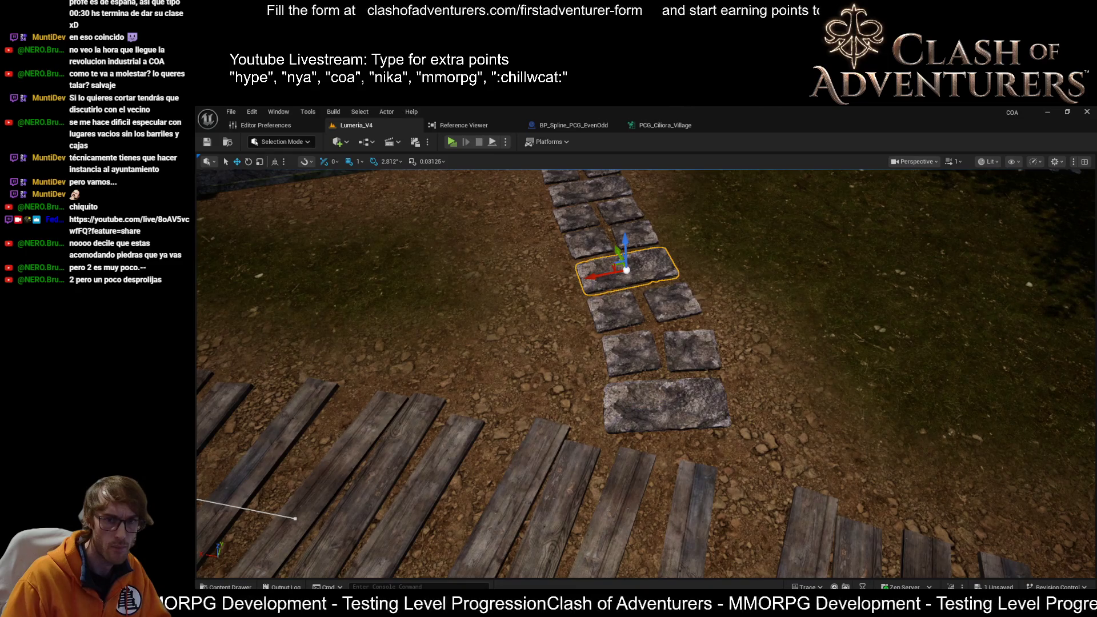
pyautogui.click(666, 405)
pyautogui.moveTo(666, 406)
pyautogui.mouseDown()
pyautogui.moveTo(602, 306)
pyautogui.moveTo(634, 491)
pyautogui.mouseUp()
pyautogui.keyDown('ctrl'); pyautogui.click(644, 424); pyautogui.keyUp('ctrl')
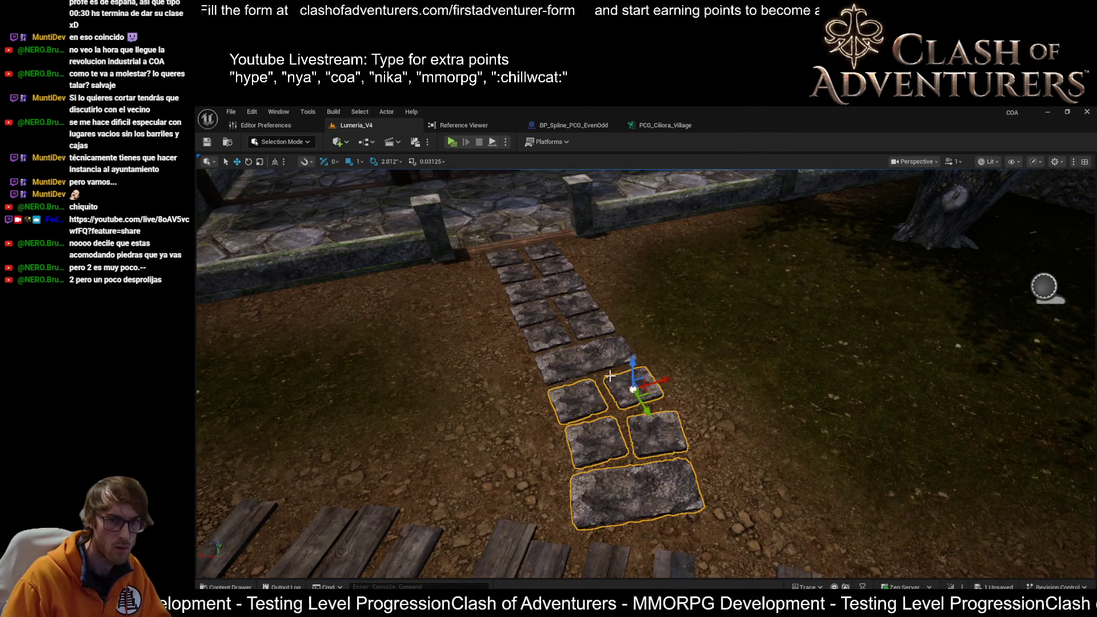
# Select the lower stepping stones, from the wide stone by the planks partway up the path.
pyautogui.click(593, 415)
pyautogui.click(616, 490)
pyautogui.keyDown('ctrl'); pyautogui.click(592, 436); pyautogui.keyUp('ctrl')
pyautogui.keyDown('ctrl'); pyautogui.click(663, 428); pyautogui.keyUp('ctrl')
pyautogui.keyDown('ctrl'); pyautogui.click(637, 385); pyautogui.keyUp('ctrl')
pyautogui.keyDown('ctrl'); pyautogui.click(566, 397); pyautogui.keyUp('ctrl')
pyautogui.keyDown('ctrl'); pyautogui.click(564, 367); pyautogui.keyUp('ctrl')
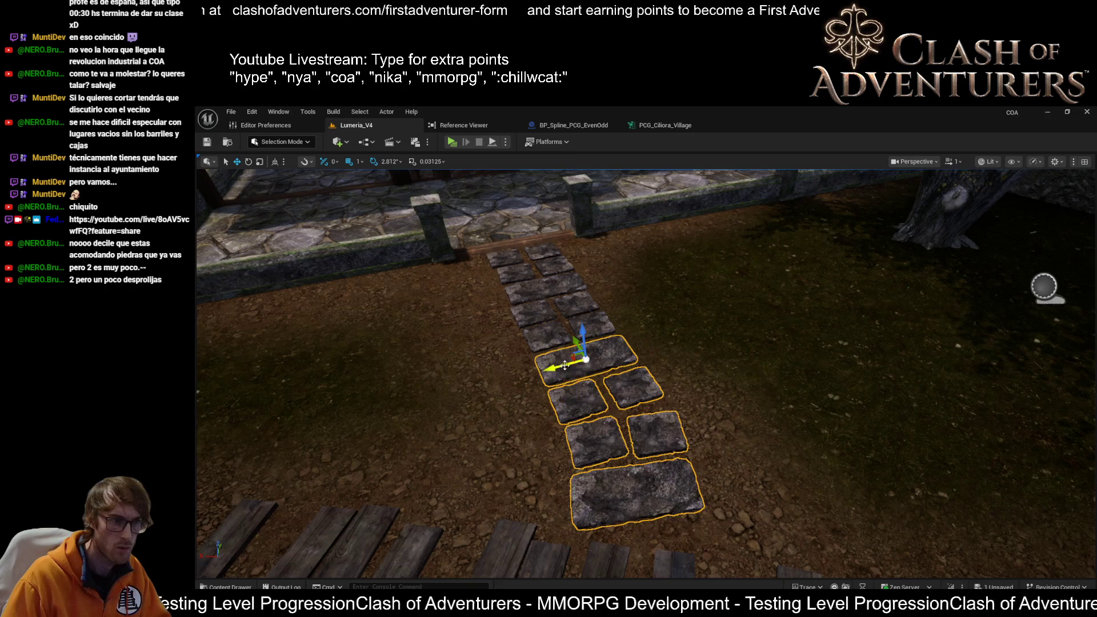
pyautogui.keyDown('ctrl'); pyautogui.click(549, 341); pyautogui.keyUp('ctrl')
pyautogui.keyDown('ctrl'); pyautogui.click(591, 326); pyautogui.keyUp('ctrl')
pyautogui.keyDown('ctrl'); pyautogui.click(573, 304); pyautogui.keyUp('ctrl')
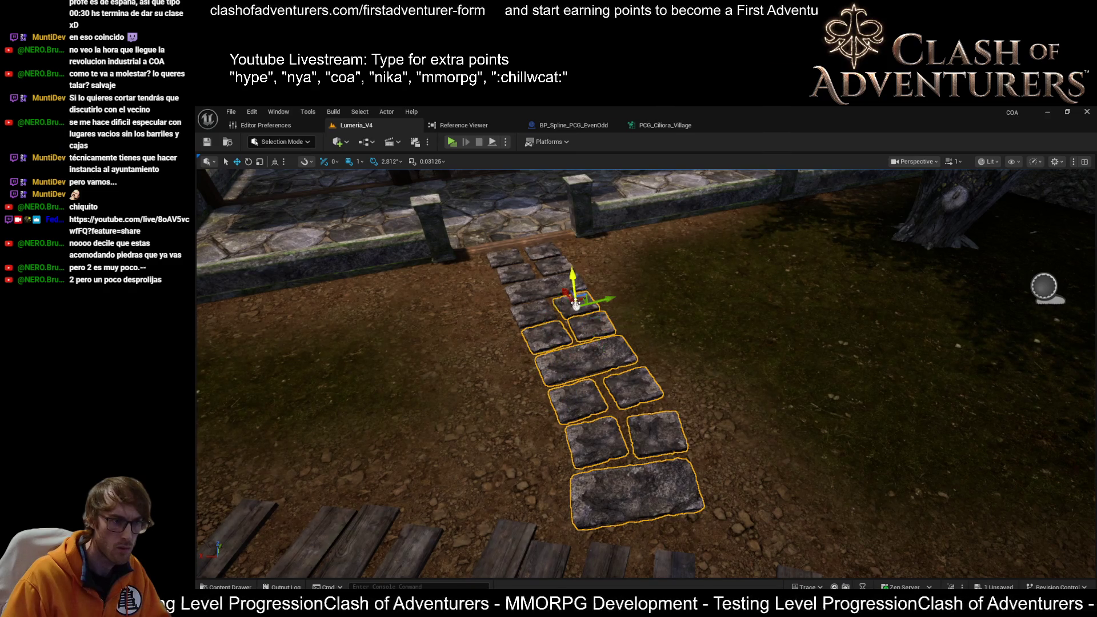
# Add the upper stones and the two stones by the fence, then clear the selection.
pyautogui.keyDown('ctrl'); pyautogui.click(526, 316); pyautogui.keyUp('ctrl')
pyautogui.keyDown('ctrl'); pyautogui.click(550, 264); pyautogui.keyUp('ctrl')
pyautogui.keyDown('ctrl'); pyautogui.click(545, 286); pyautogui.keyUp('ctrl')
pyautogui.keyDown('ctrl'); pyautogui.click(515, 269); pyautogui.keyUp('ctrl')
pyautogui.keyDown('ctrl'); pyautogui.click(503, 257); pyautogui.keyUp('ctrl')
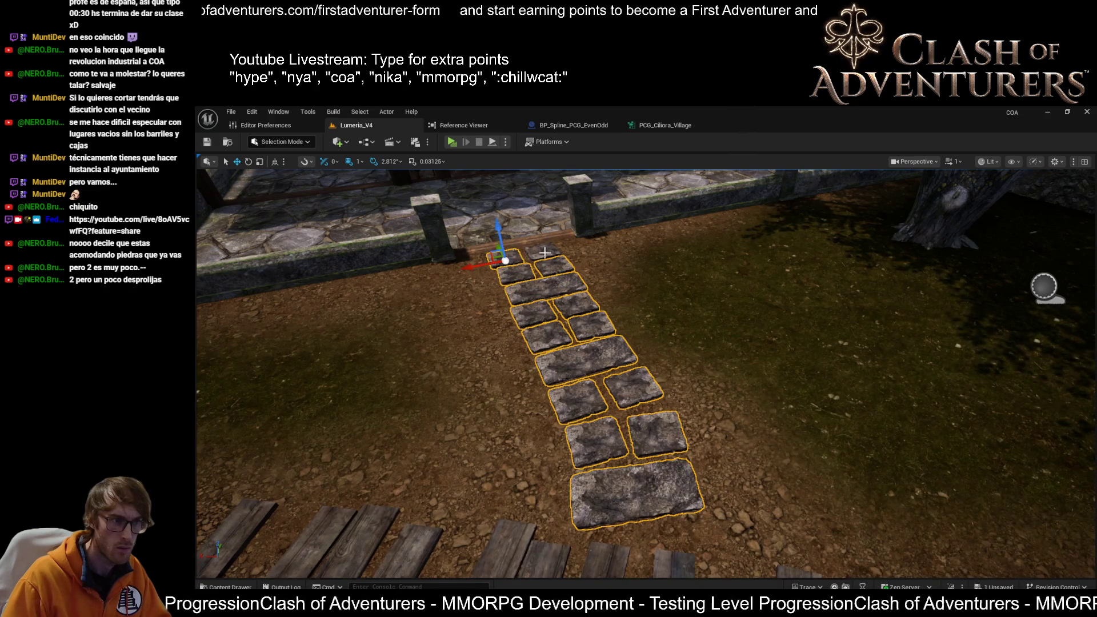
pyautogui.keyDown('ctrl'); pyautogui.click(546, 257); pyautogui.keyUp('ctrl')
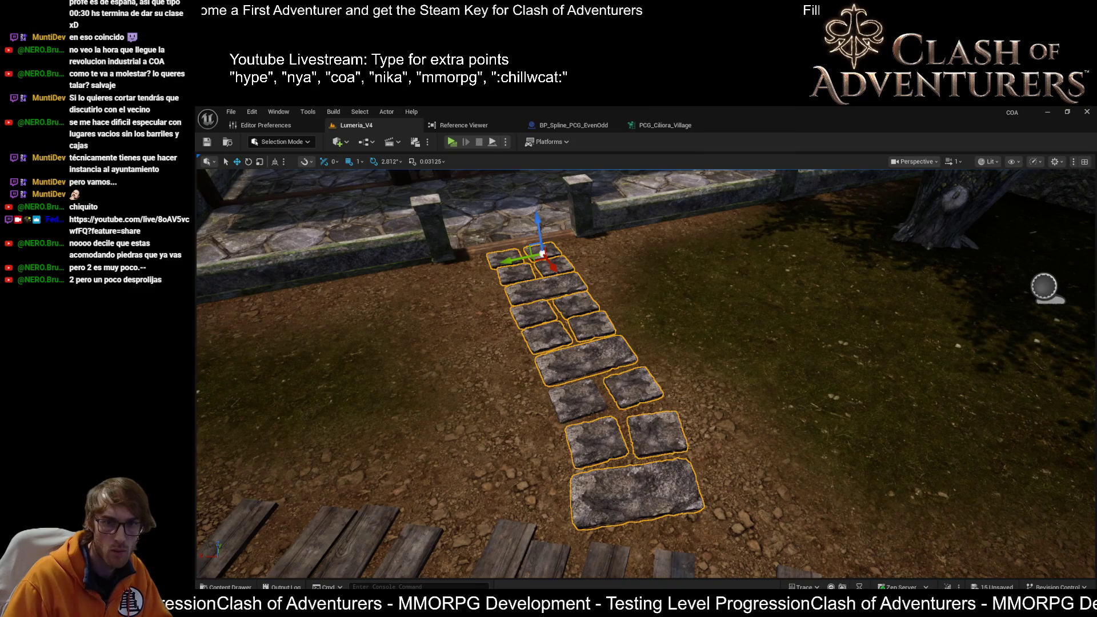
pyautogui.press('Escape')
# Spin the stone near the planks about half a turn and fine-tune its angle.
pyautogui.hotkey('ctrl', 'z')
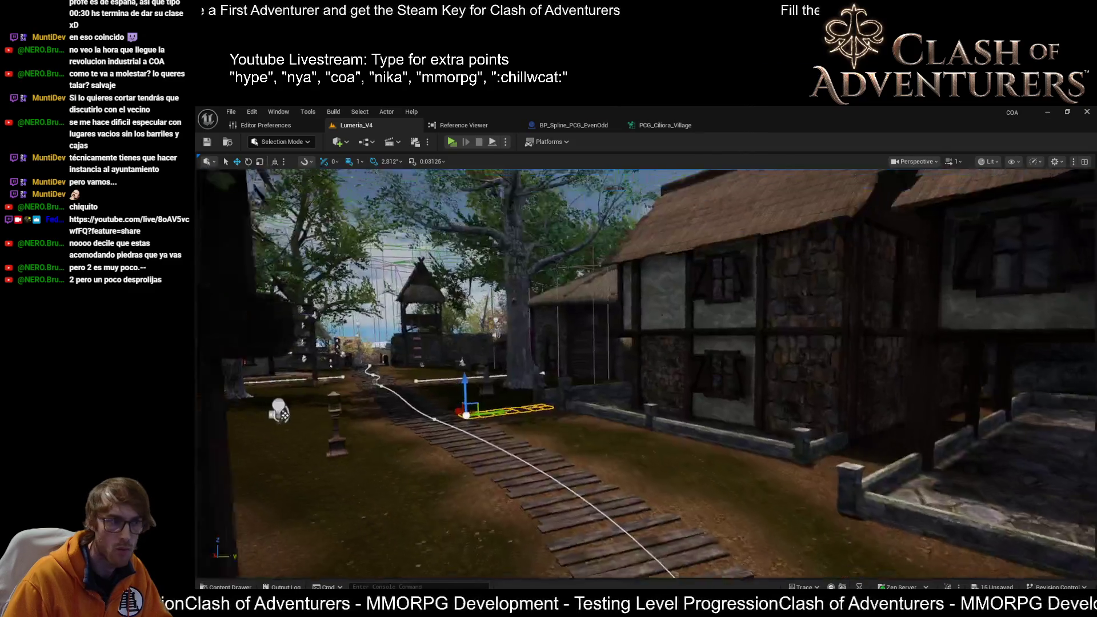
pyautogui.press('f')
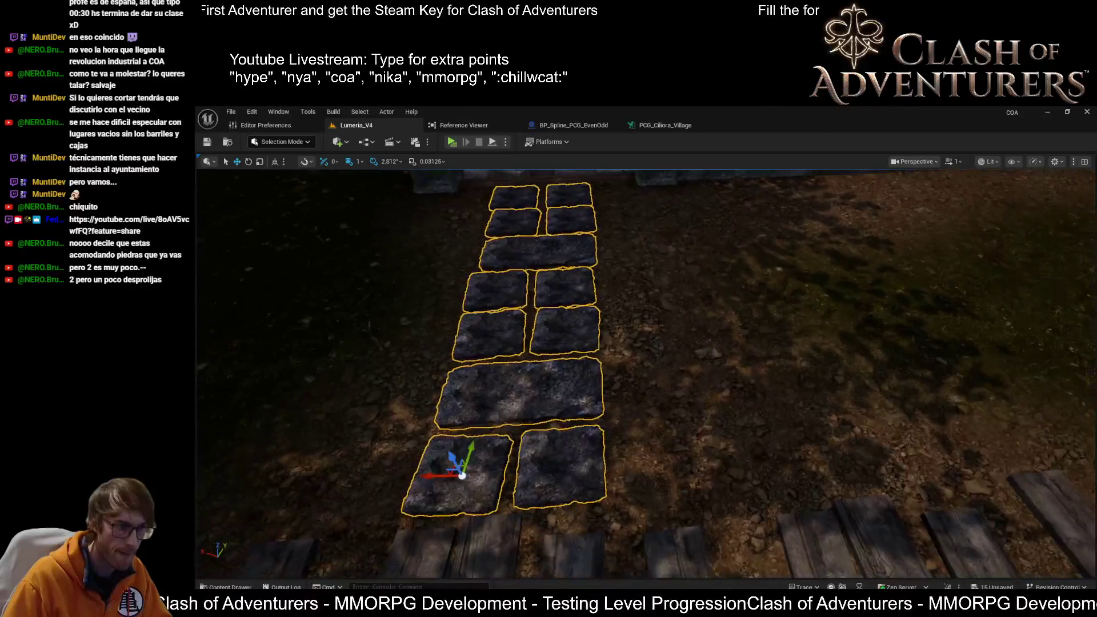
pyautogui.click(713, 366)
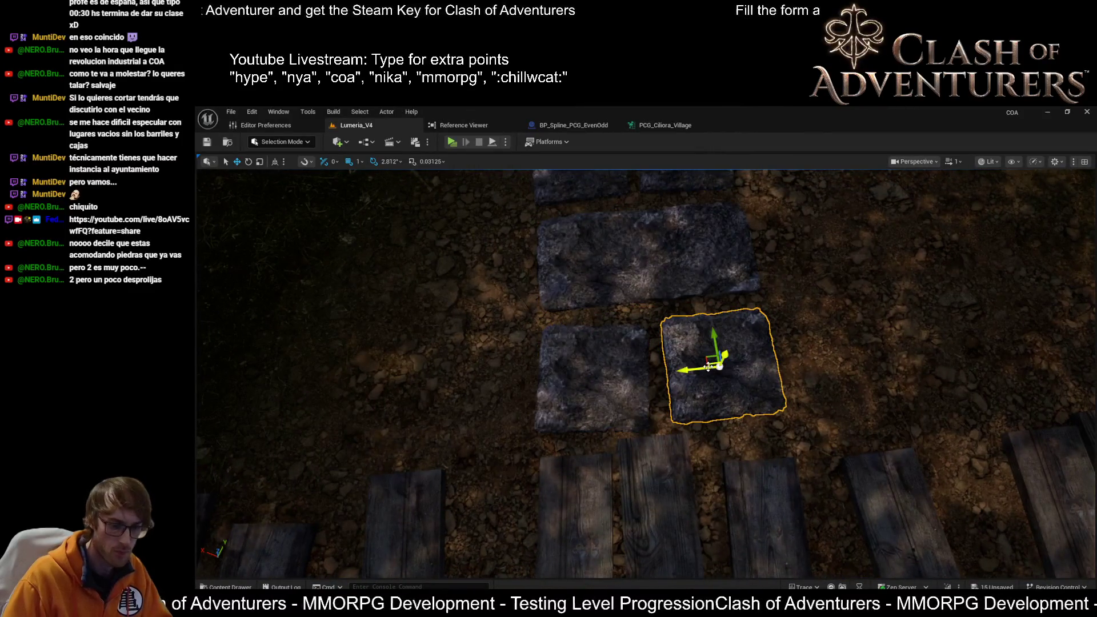
pyautogui.press('e')
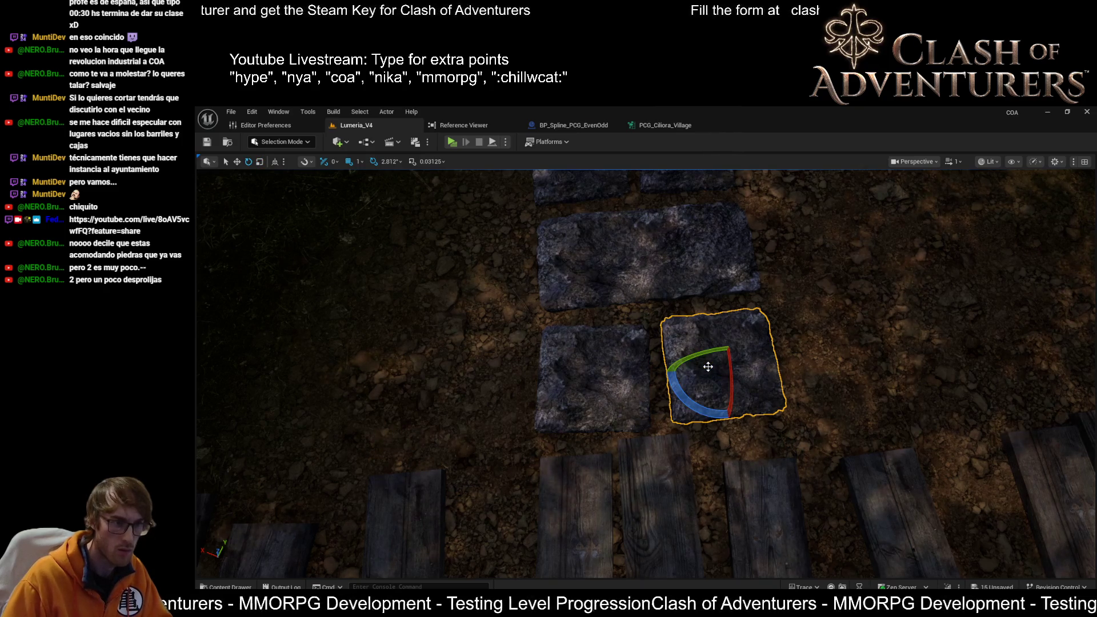
pyautogui.moveTo(690, 407)
pyautogui.mouseDown()
pyautogui.moveTo(674, 377)
pyautogui.moveTo(686, 348)
pyautogui.moveTo(720, 411)
pyautogui.moveTo(766, 366)
pyautogui.moveTo(760, 383)
pyautogui.moveTo(760, 342)
pyautogui.mouseUp()
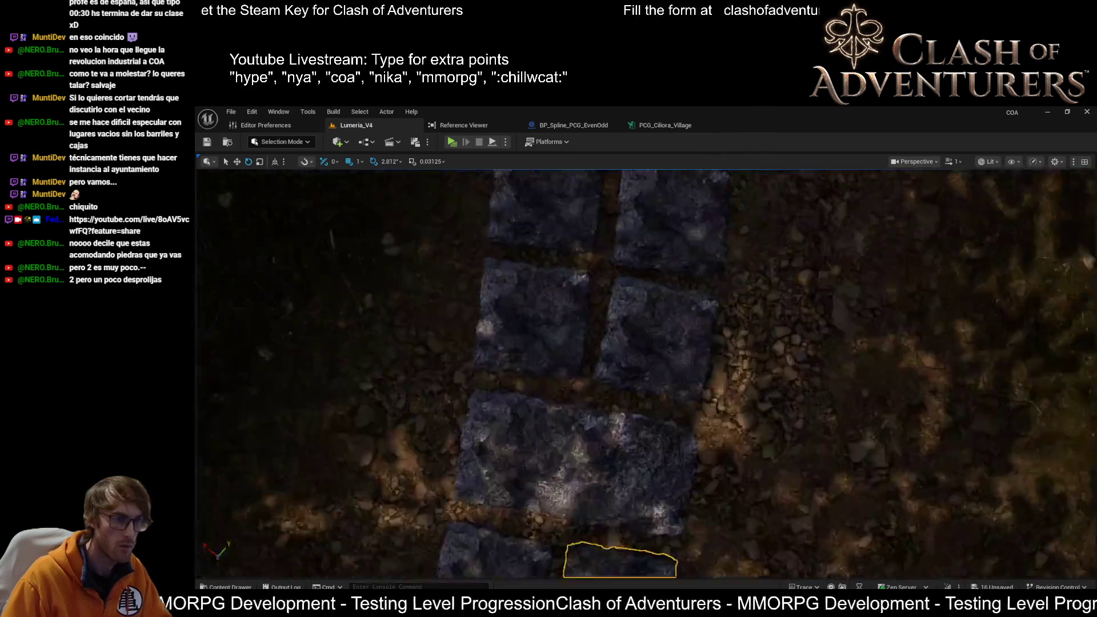
pyautogui.press('f')
pyautogui.moveTo(629, 386); pyautogui.dragTo(629, 378)
# Rotate the stone above by about -90 to -98 degrees, then slightly turn the lower-left stone.
pyautogui.click(672, 263)
pyautogui.moveTo(624, 293); pyautogui.dragTo(617, 310)
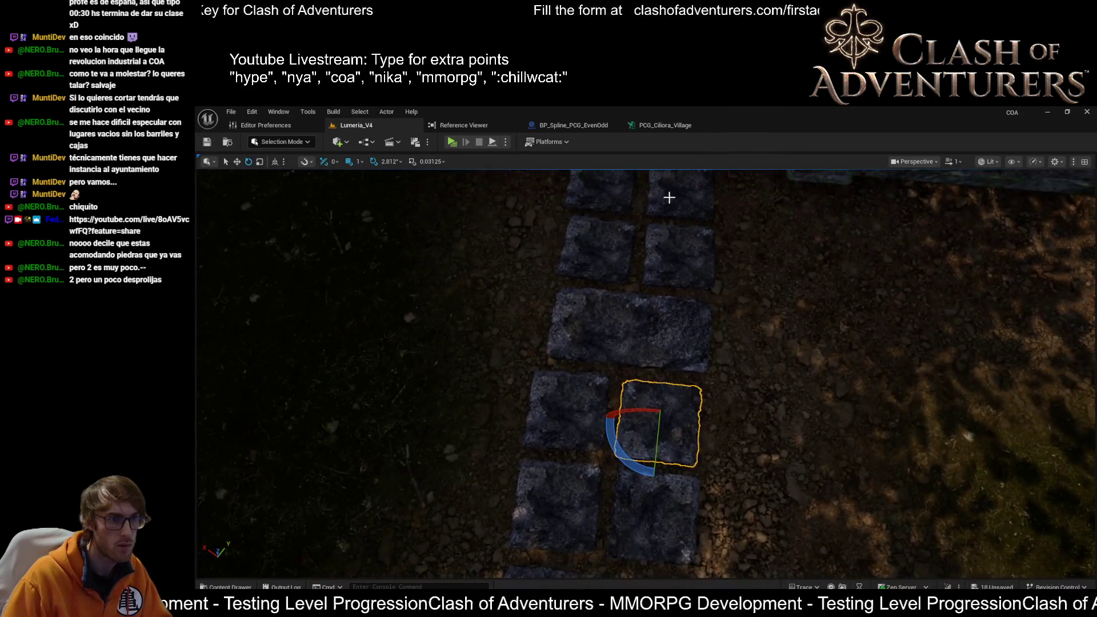
pyautogui.scroll(2, 597, 526)
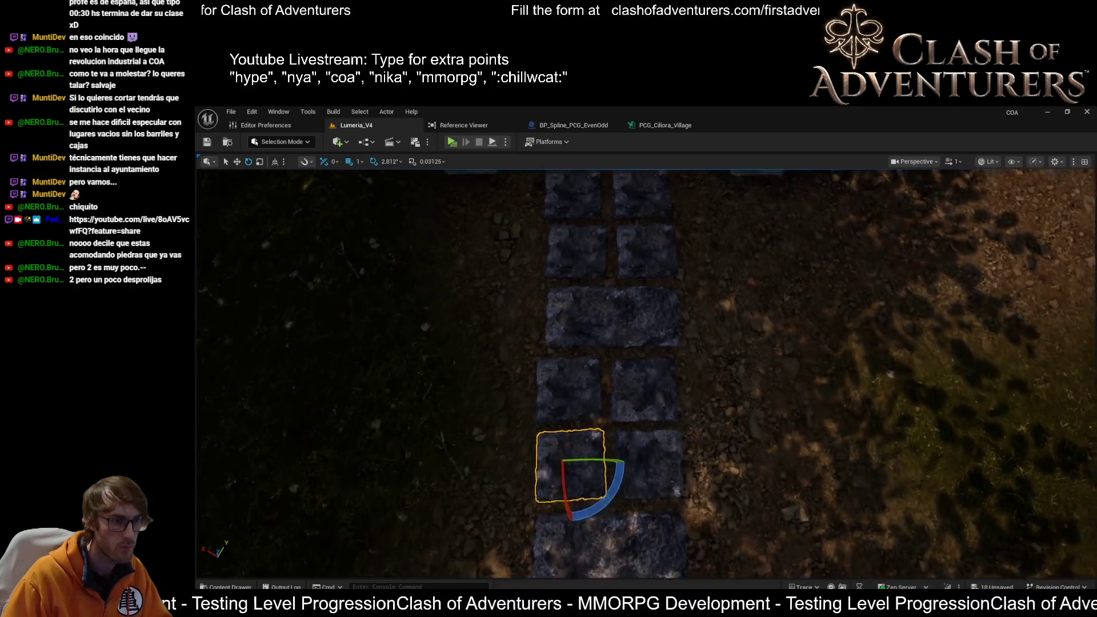
pyautogui.moveTo(597, 526); pyautogui.dragTo(562, 535)
pyautogui.scroll(-3, 632, 347)
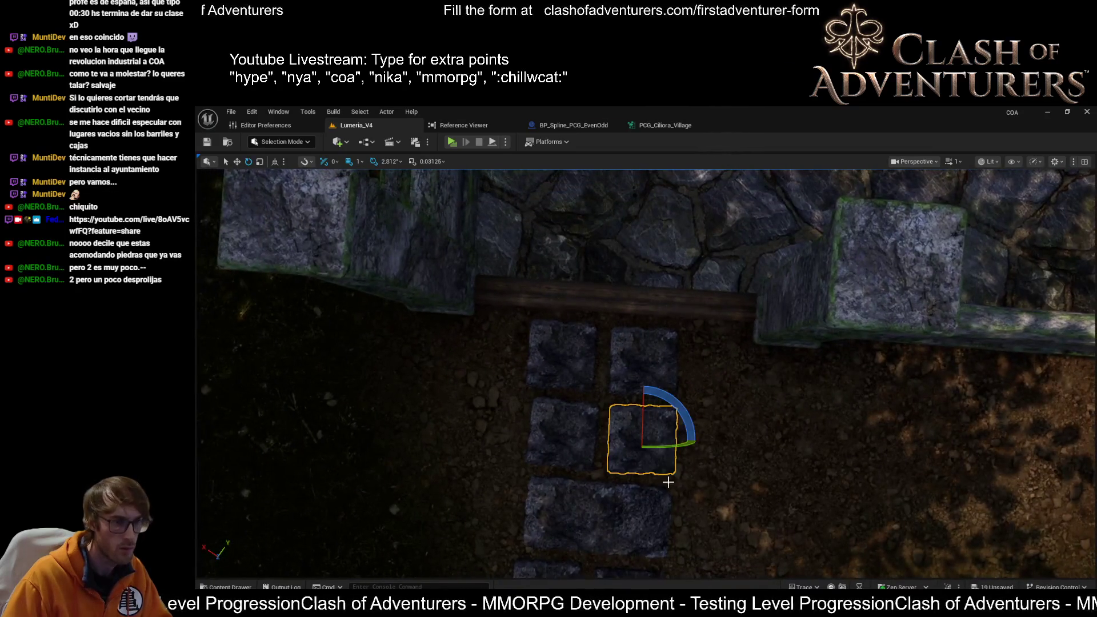
pyautogui.moveTo(696, 434)
pyautogui.mouseDown()
pyautogui.moveTo(595, 441)
pyautogui.moveTo(642, 506)
pyautogui.moveTo(639, 382)
pyautogui.moveTo(657, 411)
pyautogui.moveTo(634, 417)
pyautogui.moveTo(608, 465)
pyautogui.mouseUp()
pyautogui.click(639, 382)
pyautogui.click(586, 463)
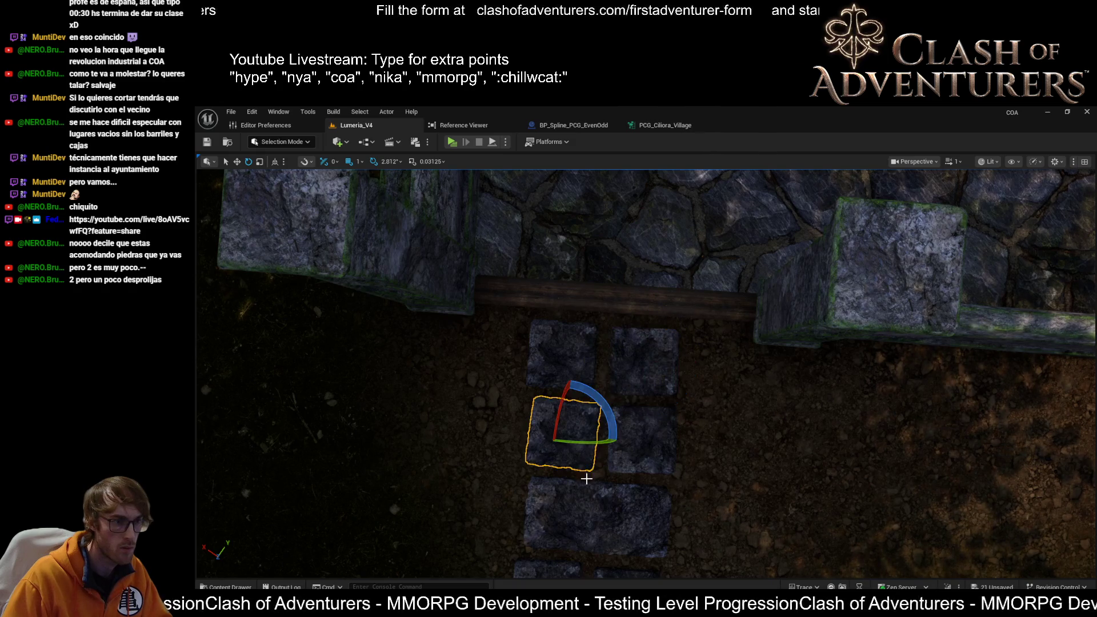
pyautogui.moveTo(605, 404); pyautogui.dragTo(596, 444)
# Save the Lumeria_V4 level and pull back to view the aligned stone path.
pyautogui.hotkey('ctrl', 's')
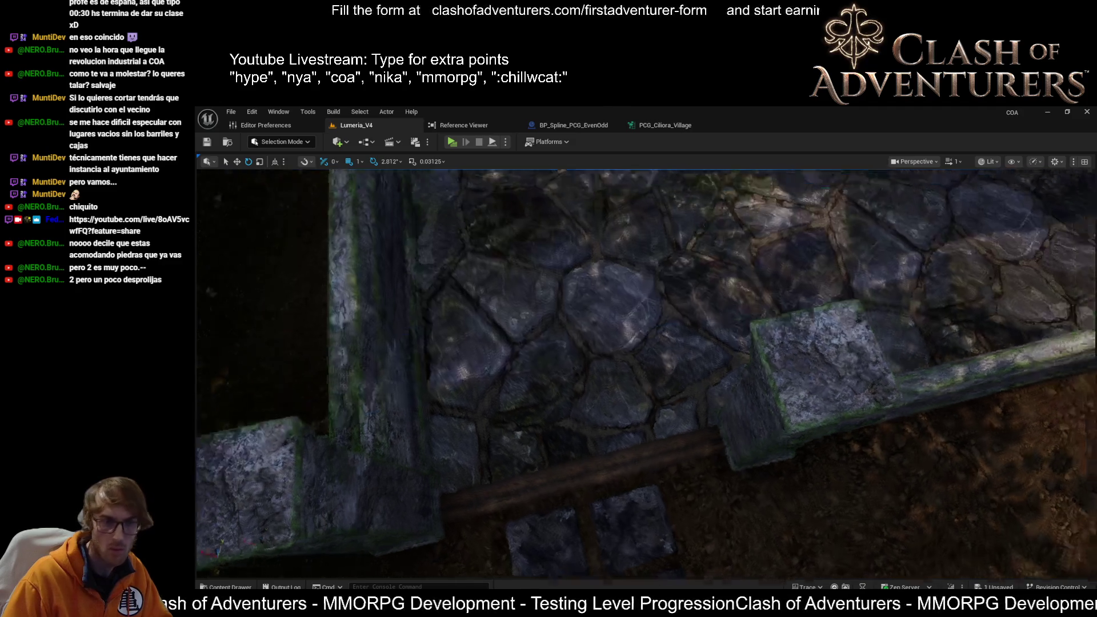
pyautogui.scroll(3, 740, 345)
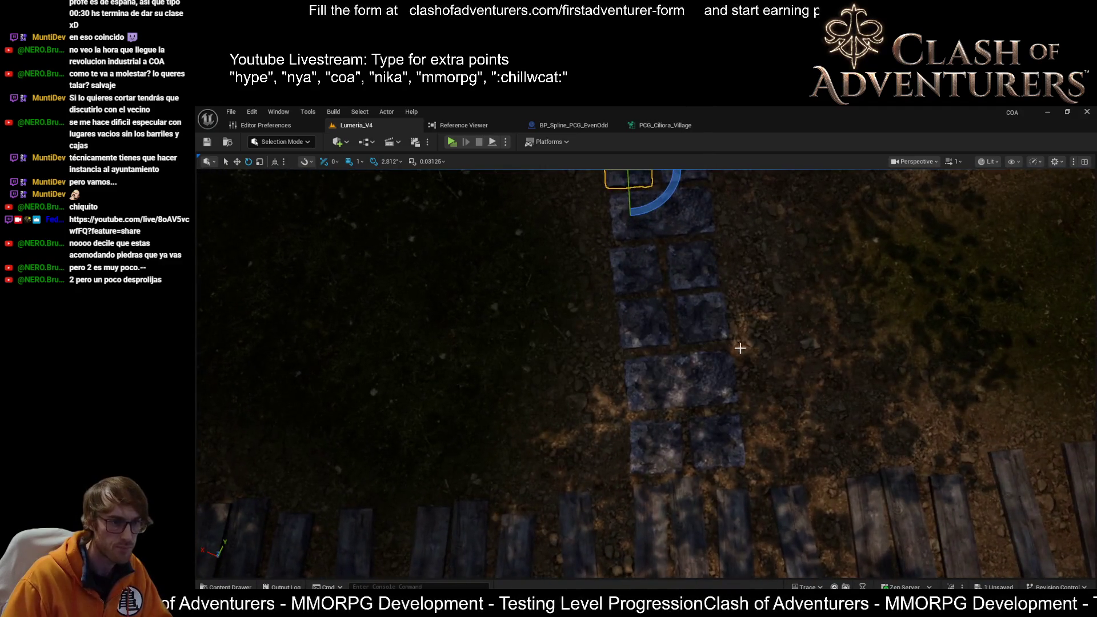
pyautogui.scroll(3, 739, 345)
pyautogui.moveTo(647, 374)
pyautogui.mouseDown()
pyautogui.moveTo(647, 334)
pyautogui.moveTo(704, 333)
pyautogui.mouseUp()
pyautogui.hotkey('ctrl', 's')
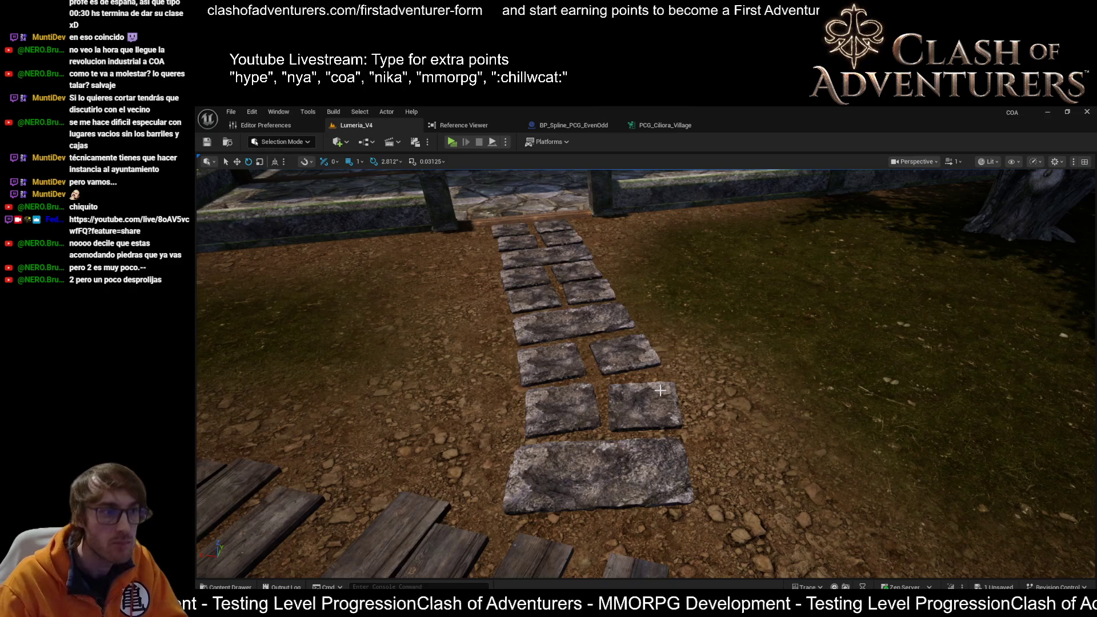
pyautogui.moveTo(687, 403)
pyautogui.mouseDown()
pyautogui.moveTo(628, 434)
pyautogui.moveTo(617, 423)
pyautogui.moveTo(632, 412)
pyautogui.mouseUp()
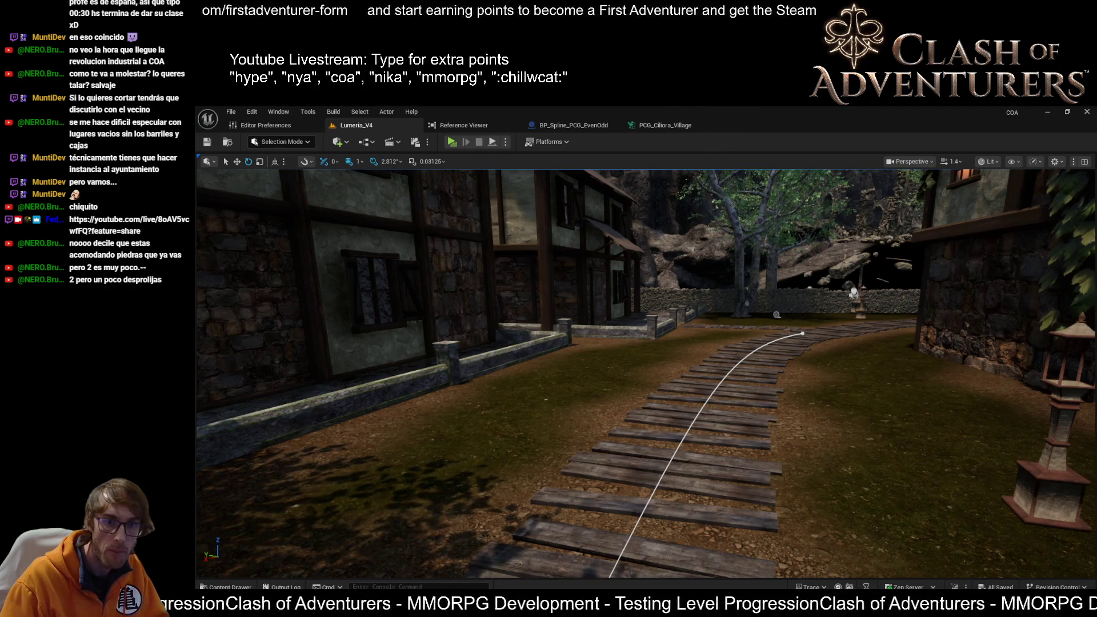
pyautogui.moveTo(630, 357); pyautogui.dragTo(573, 357)
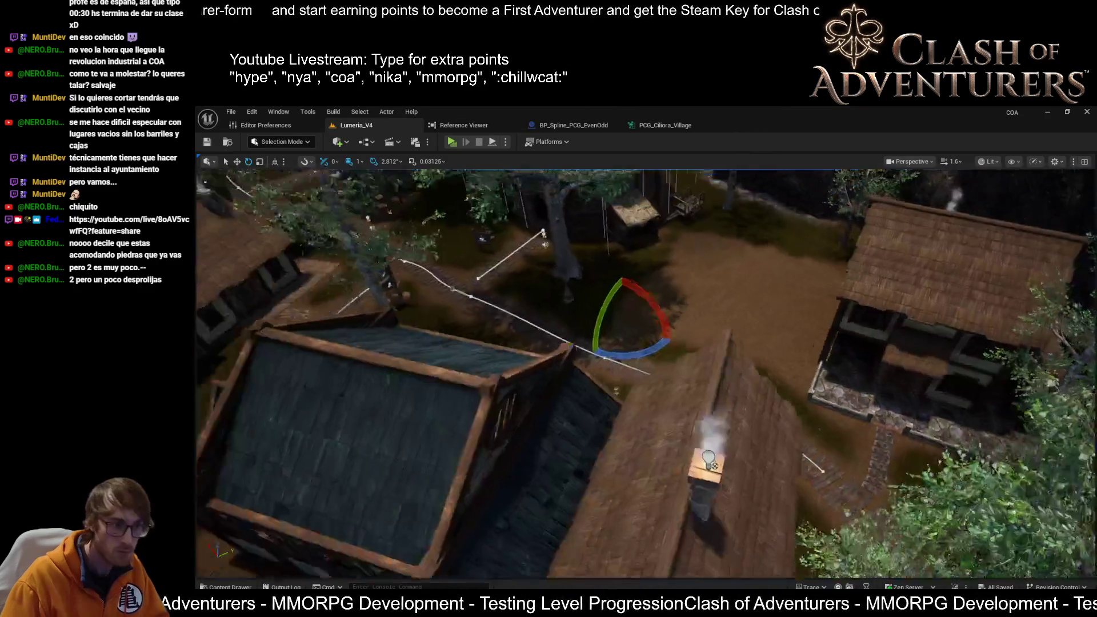
pyautogui.moveTo(573, 357); pyautogui.dragTo(1064, 427)
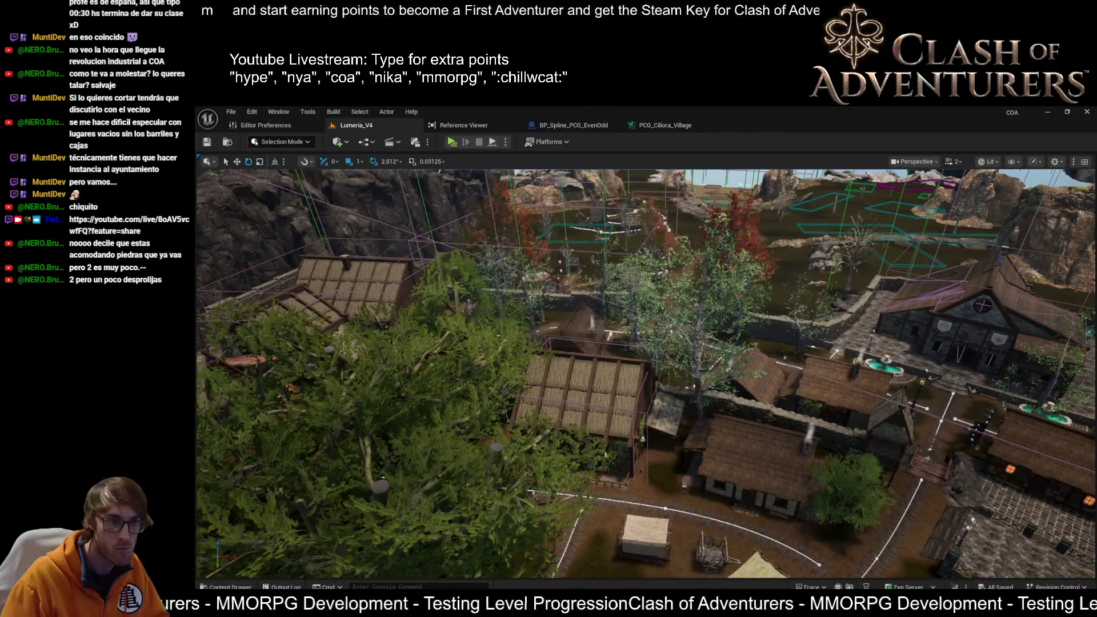
pyautogui.press('w')
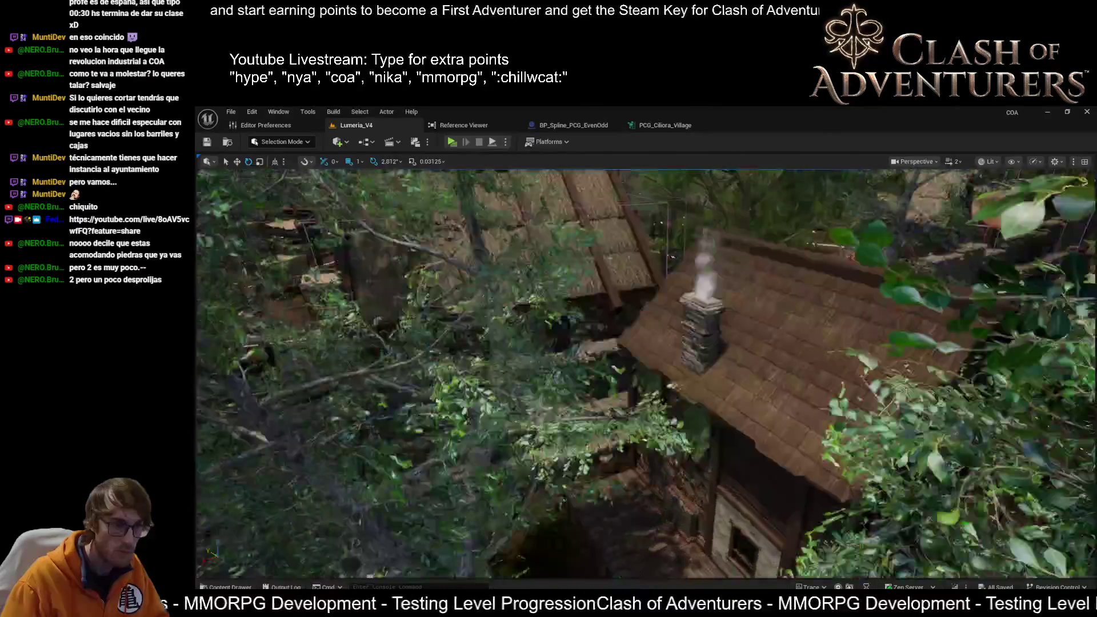
pyautogui.press('w')
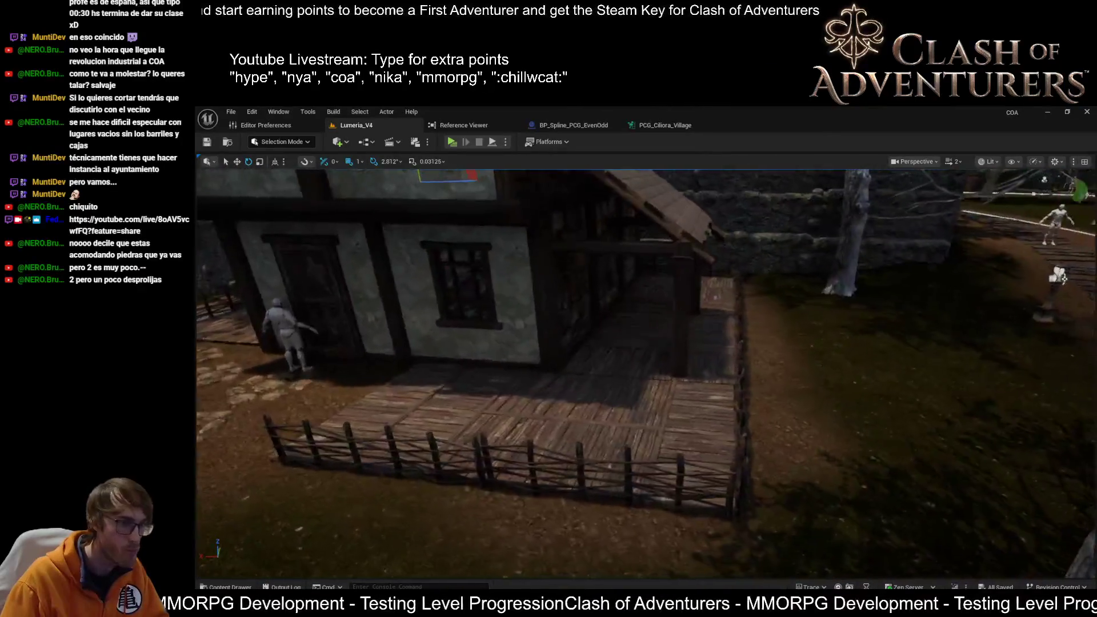
pyautogui.press('s')
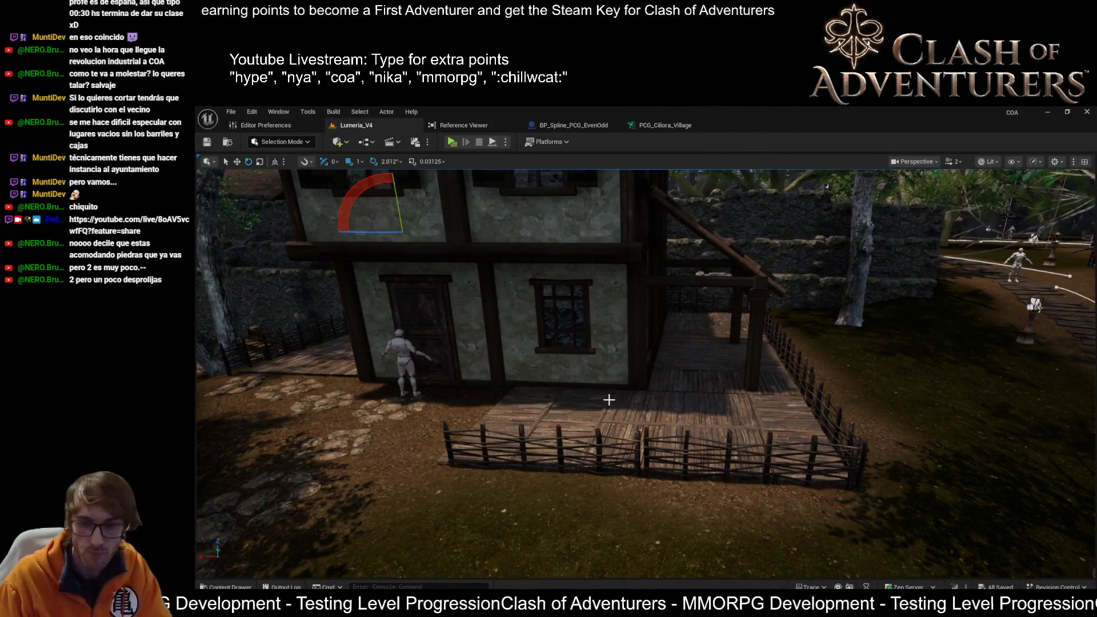
pyautogui.press('w')
pyautogui.press('w')
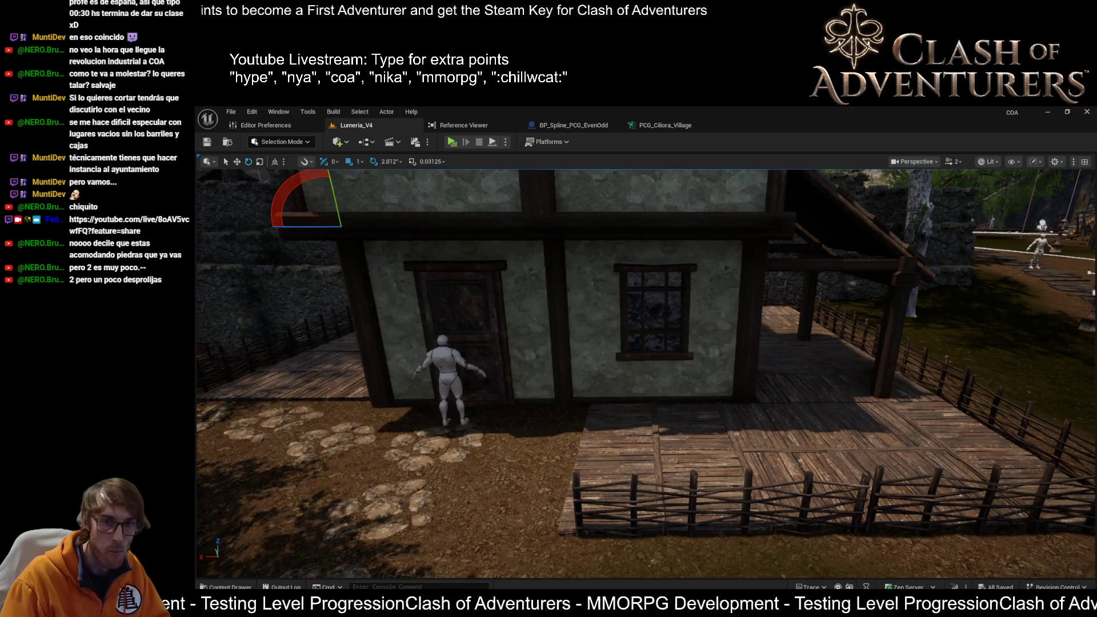
# Frame the left wooden deck with its fence and extend the fence along the deck edge.
pyautogui.click(752, 464)
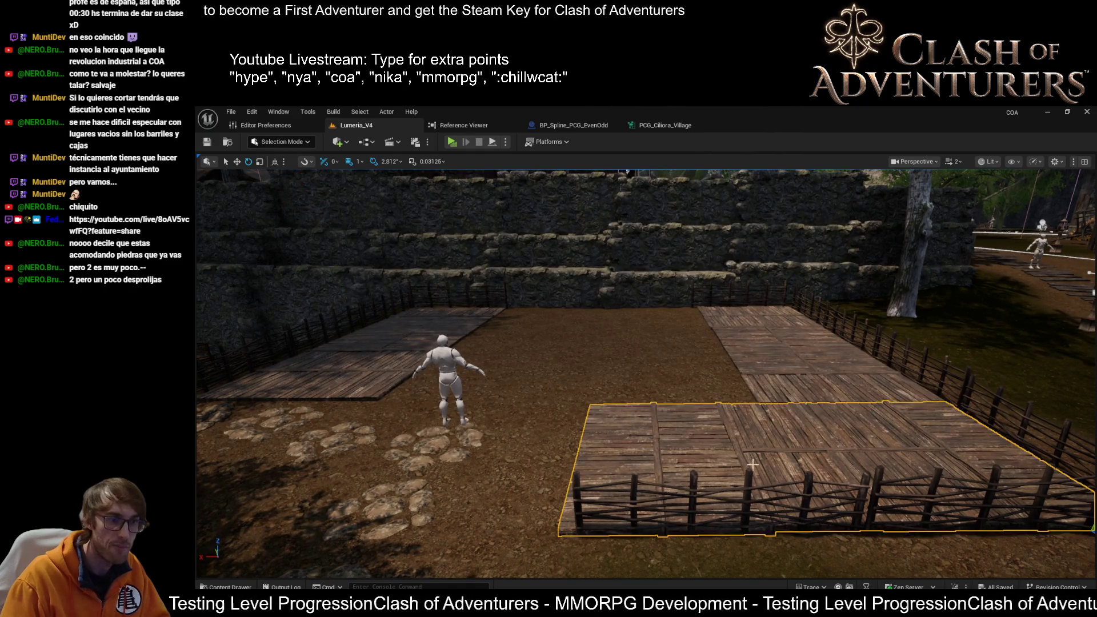
pyautogui.keyDown('ctrl'); pyautogui.click(797, 395); pyautogui.keyUp('ctrl')
pyautogui.click(365, 353)
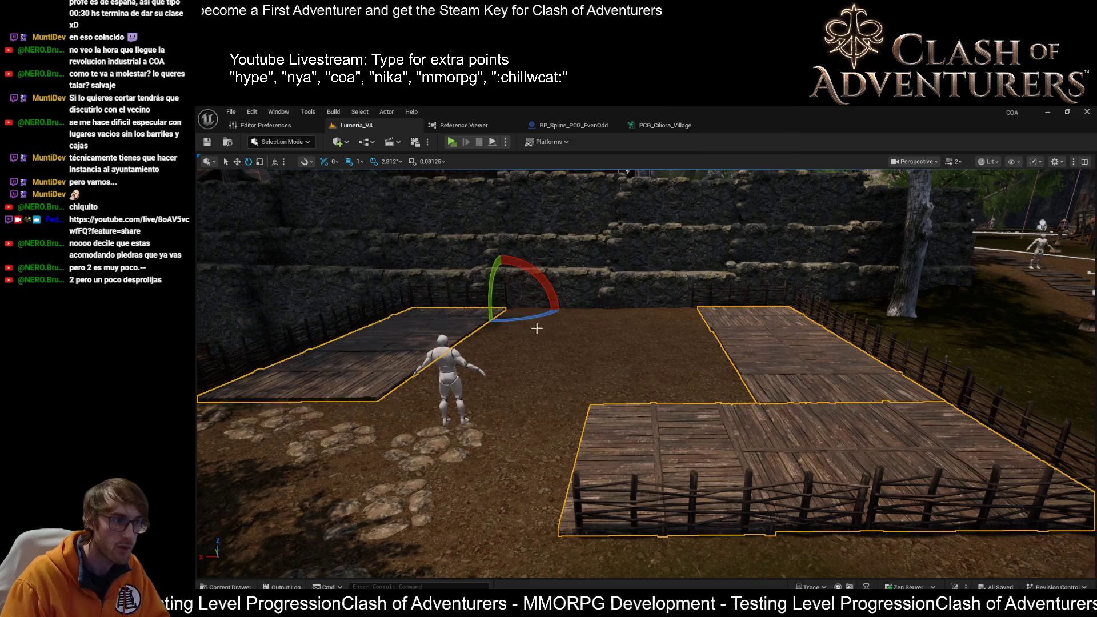
pyautogui.press('f')
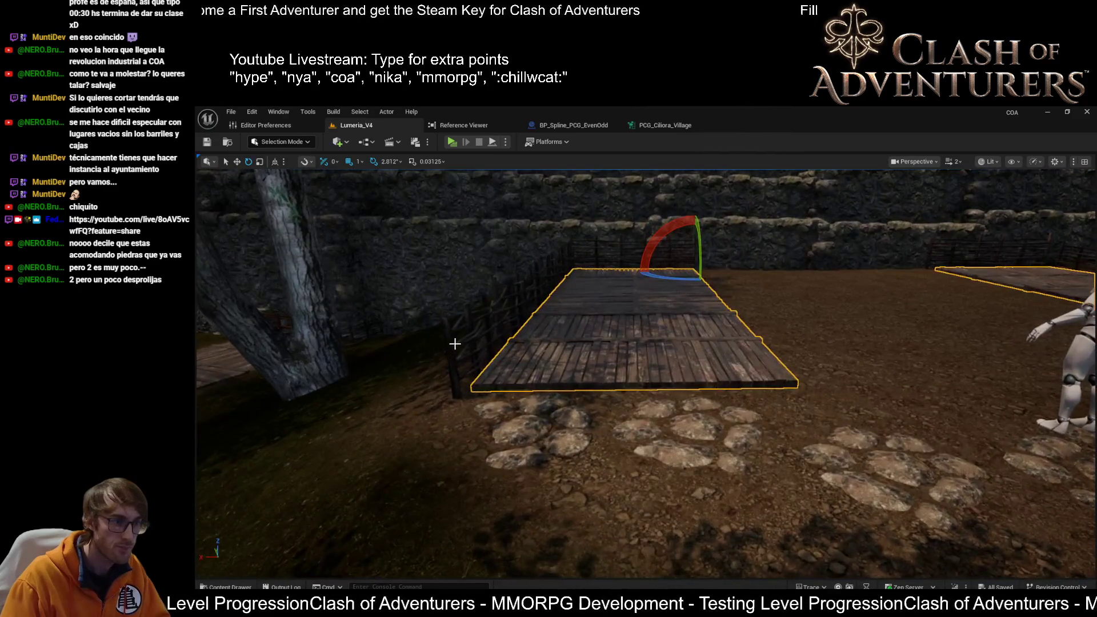
pyautogui.keyDown('ctrl'); pyautogui.click(450, 340); pyautogui.keyUp('ctrl')
pyautogui.press('f')
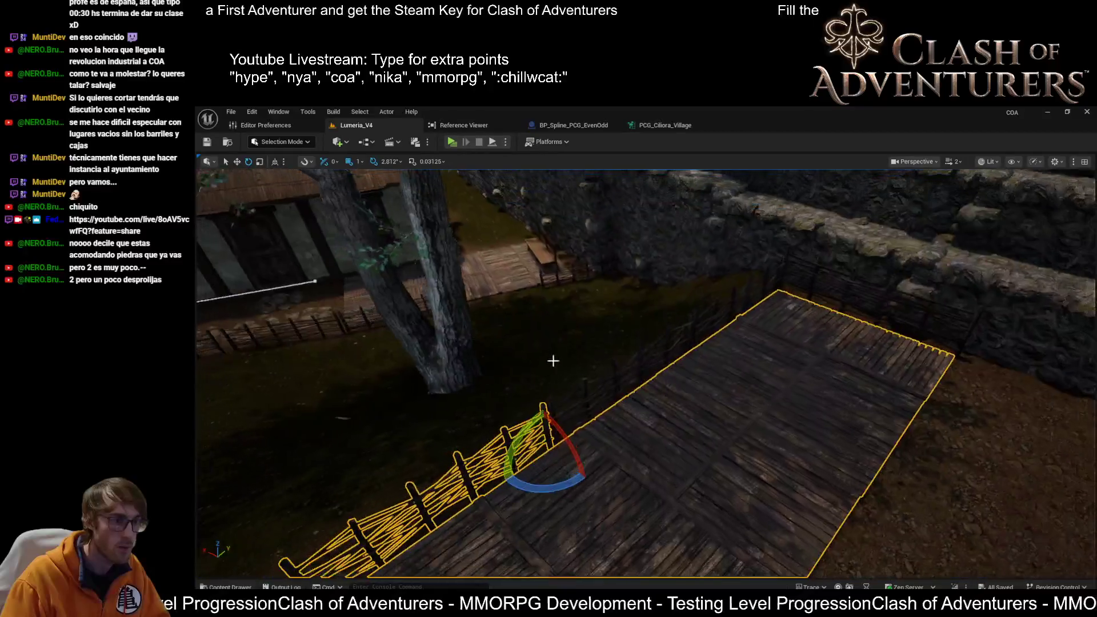
pyautogui.hotkey('ctrl', 'z')
pyautogui.moveTo(715, 319)
pyautogui.mouseDown()
pyautogui.moveTo(756, 298)
pyautogui.moveTo(713, 284)
pyautogui.moveTo(590, 293)
pyautogui.mouseUp()
pyautogui.hotkey('ctrl', 'z')
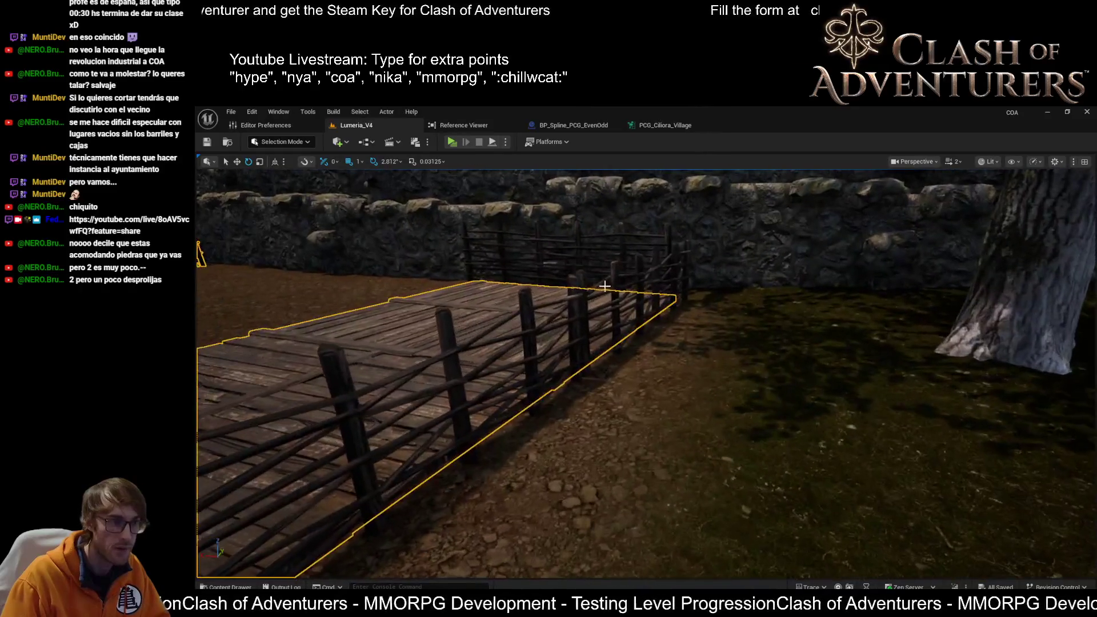
# Select the back, front-right, front-left and middle fence sections and centre on the fenced deck.
pyautogui.click(589, 293)
pyautogui.keyDown('ctrl'); pyautogui.click(668, 243); pyautogui.keyUp('ctrl')
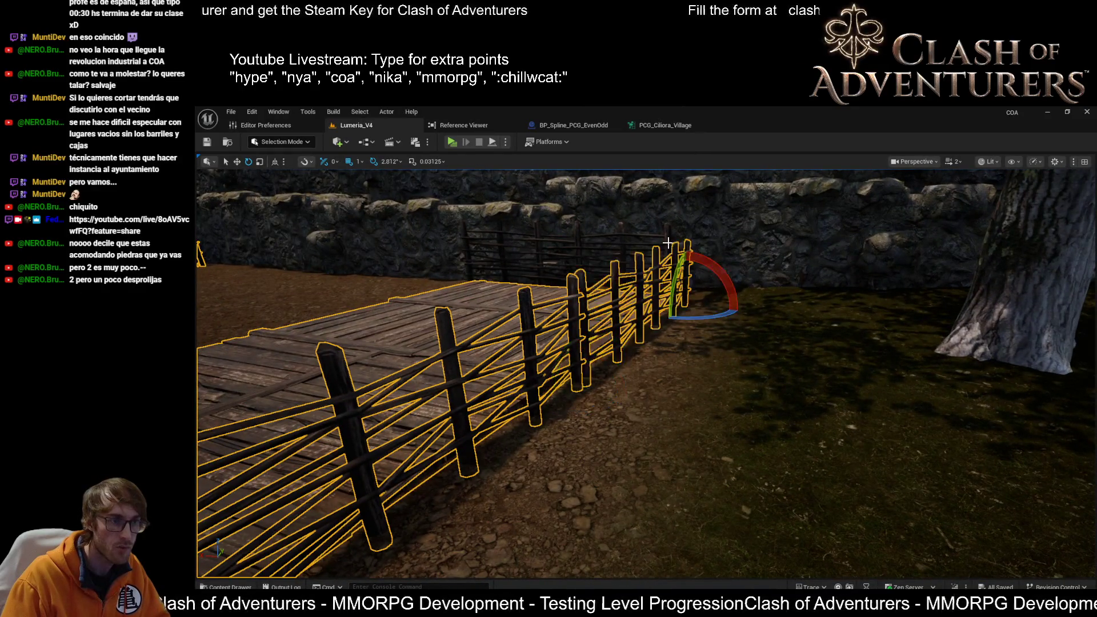
pyautogui.moveTo(622, 234); pyautogui.dragTo(584, 235)
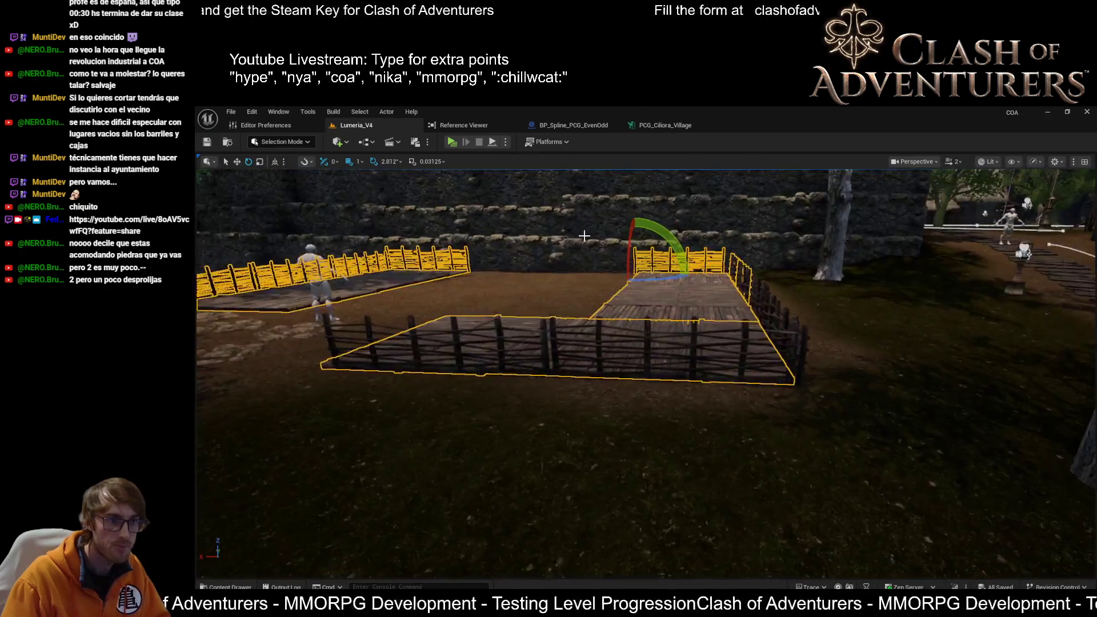
pyautogui.keyDown('ctrl'); pyautogui.click(644, 329); pyautogui.keyUp('ctrl')
pyautogui.keyDown('ctrl'); pyautogui.click(499, 328); pyautogui.keyUp('ctrl')
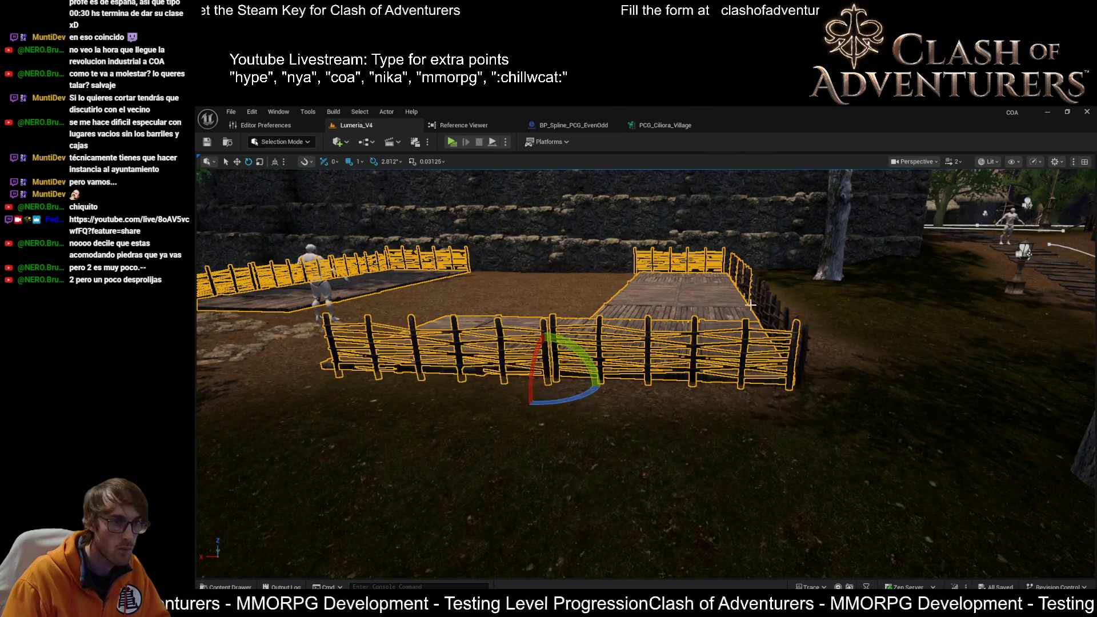
pyautogui.scroll(10, 727, 348)
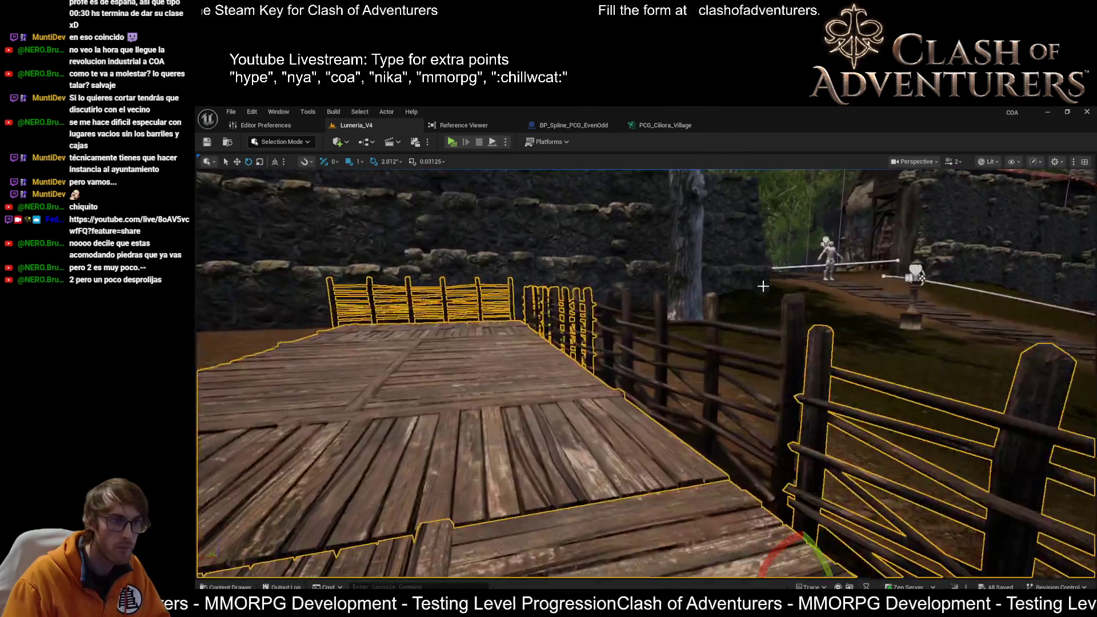
pyautogui.keyDown('ctrl'); pyautogui.click(728, 348); pyautogui.keyUp('ctrl')
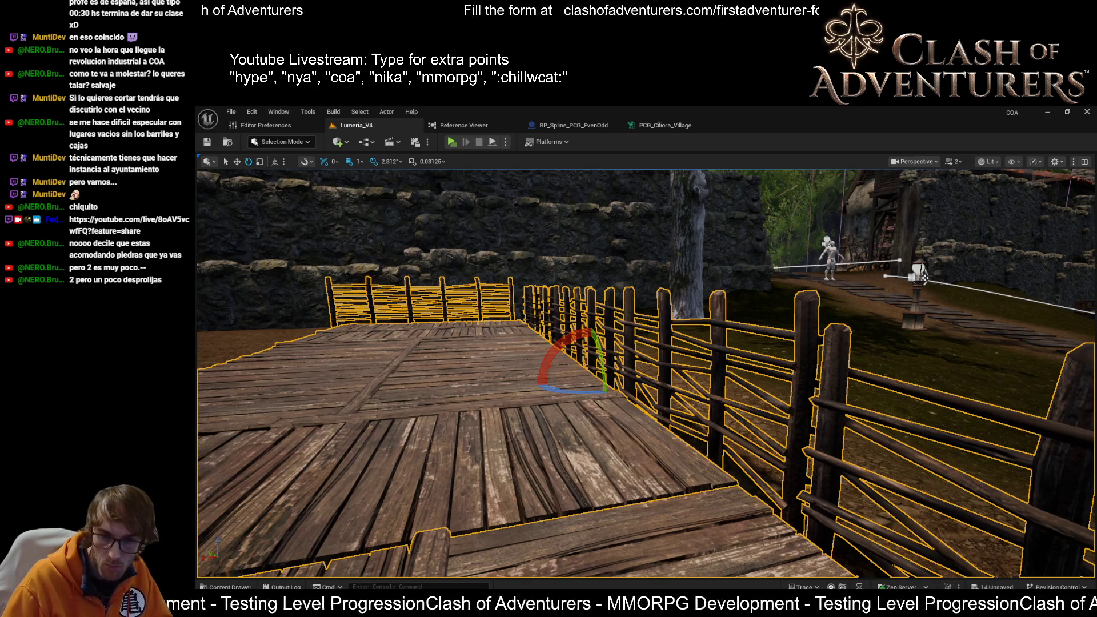
pyautogui.press('f')
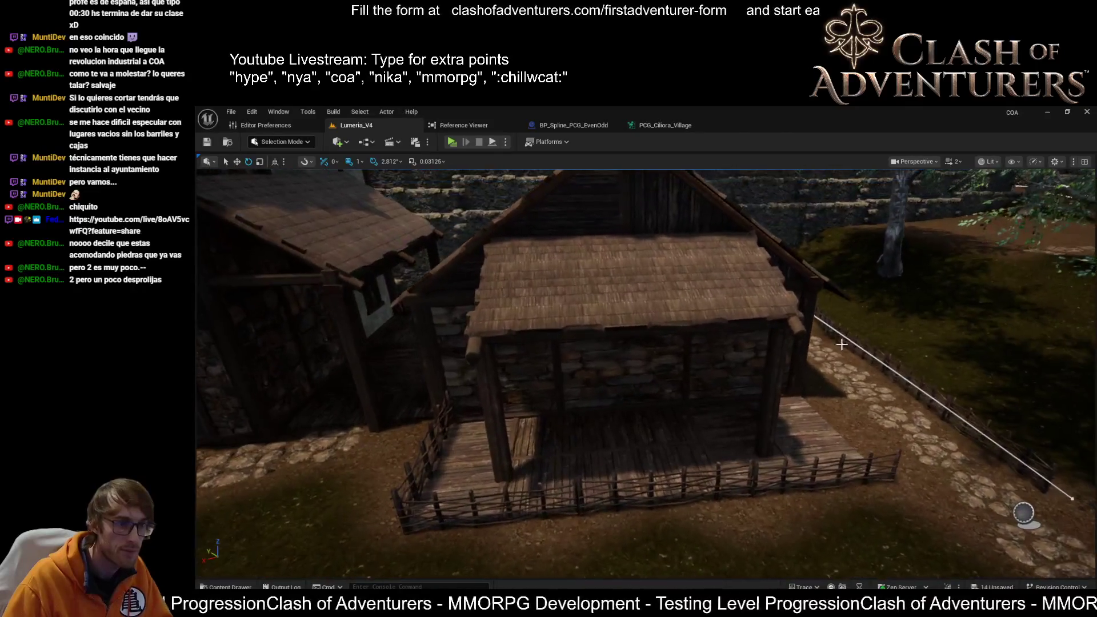
# Select the wicker fence at the porch front together with the porch platform.
pyautogui.click(664, 341)
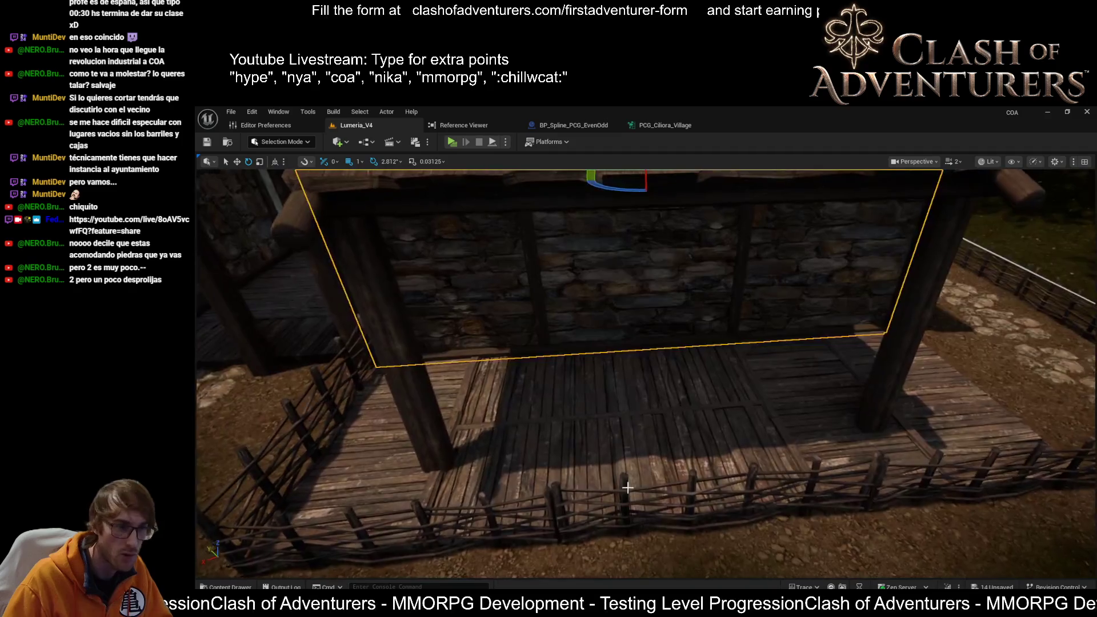
pyautogui.click(644, 490)
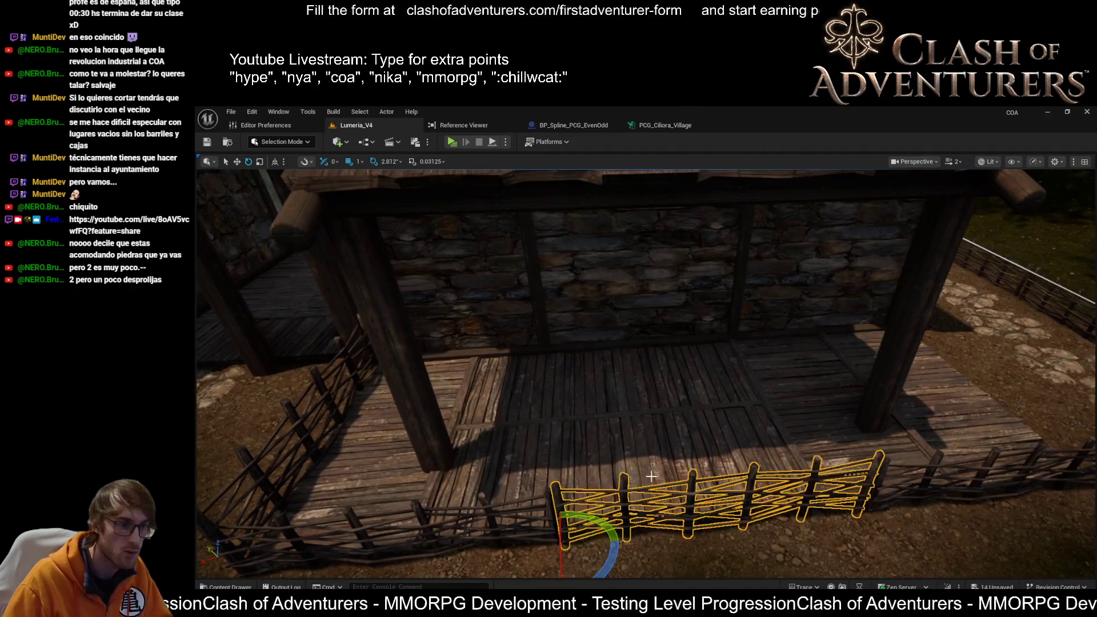
pyautogui.click(551, 466)
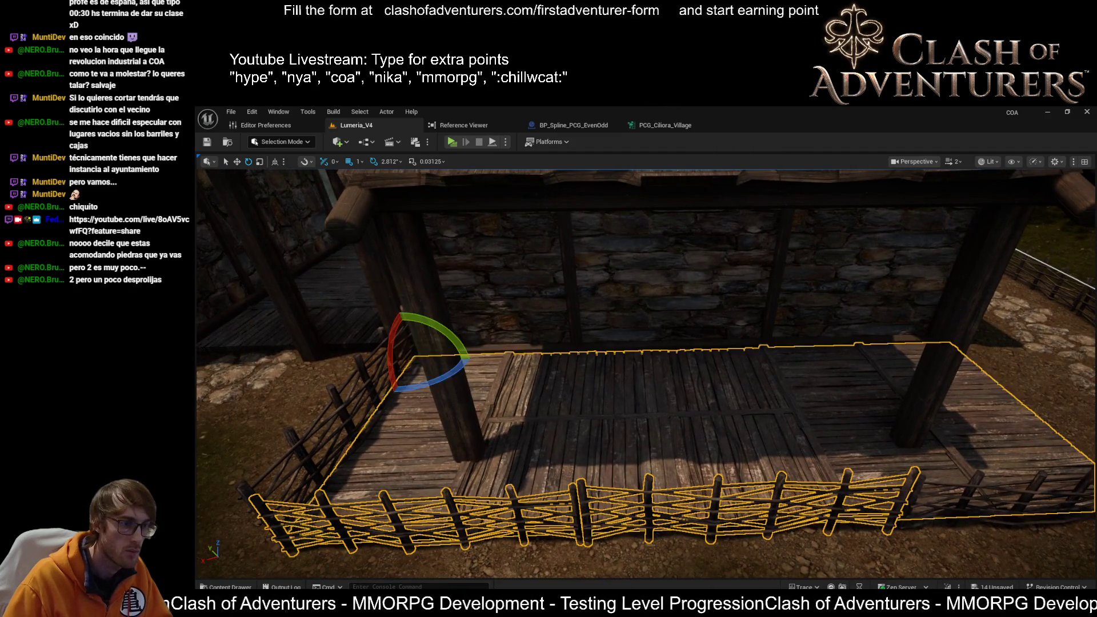
pyautogui.moveTo(627, 400); pyautogui.dragTo(627, 400)
# Add the bench deck platform and its right-side fence run, then frame all selected decks.
pyautogui.click(799, 307)
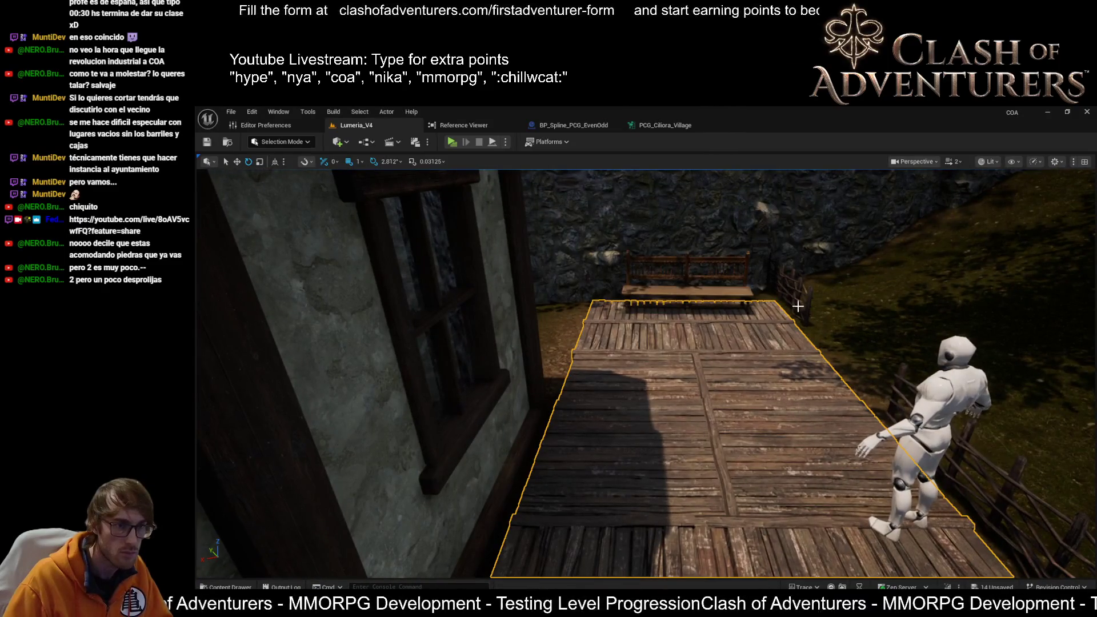
pyautogui.scroll(-5, 801, 298)
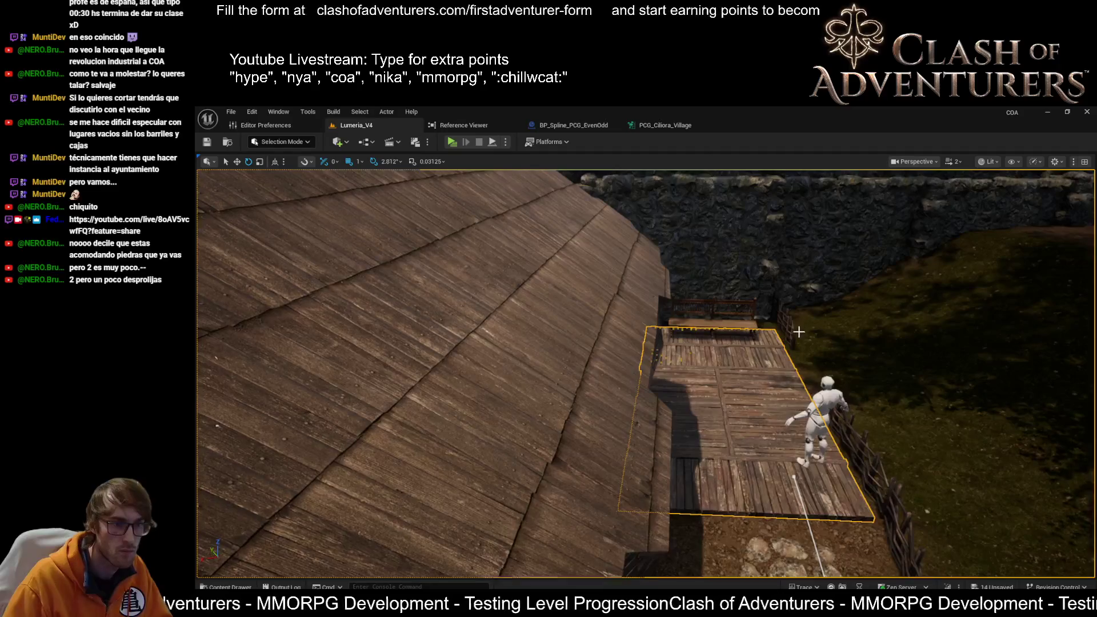
pyautogui.moveTo(711, 356)
pyautogui.mouseDown()
pyautogui.moveTo(633, 395)
pyautogui.moveTo(665, 468)
pyautogui.mouseUp()
pyautogui.keyDown('ctrl'); pyautogui.click(748, 426); pyautogui.keyUp('ctrl')
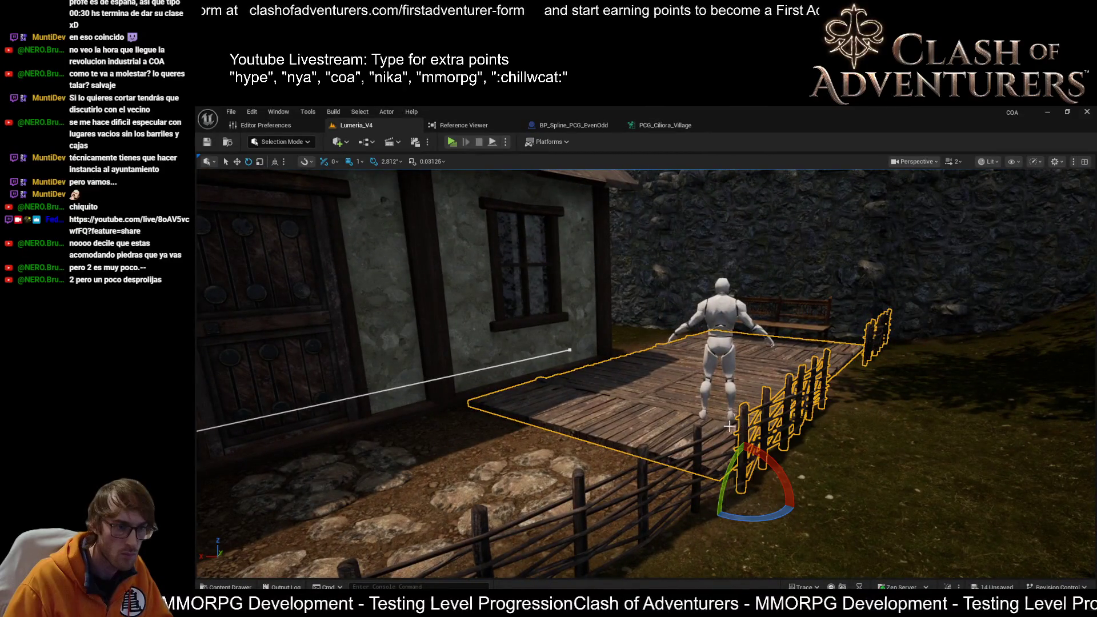
pyautogui.press('f')
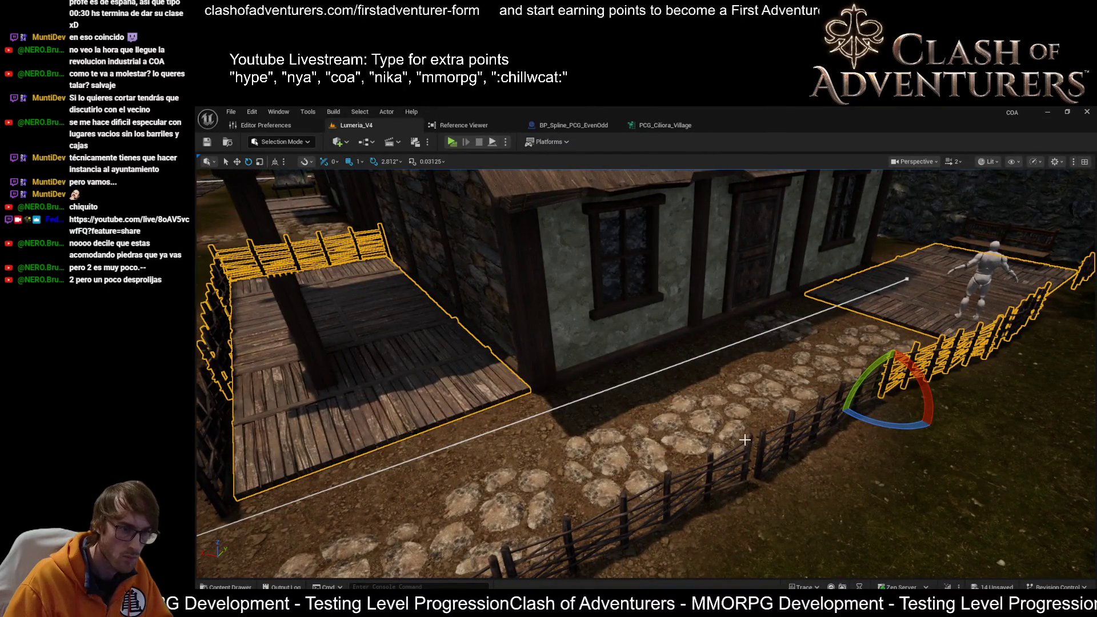
pyautogui.moveTo(745, 440)
pyautogui.mouseDown()
pyautogui.moveTo(715, 434)
pyautogui.moveTo(662, 482)
pyautogui.moveTo(606, 486)
pyautogui.moveTo(580, 366)
pyautogui.moveTo(594, 377)
pyautogui.moveTo(629, 365)
pyautogui.moveTo(606, 323)
pyautogui.mouseUp()
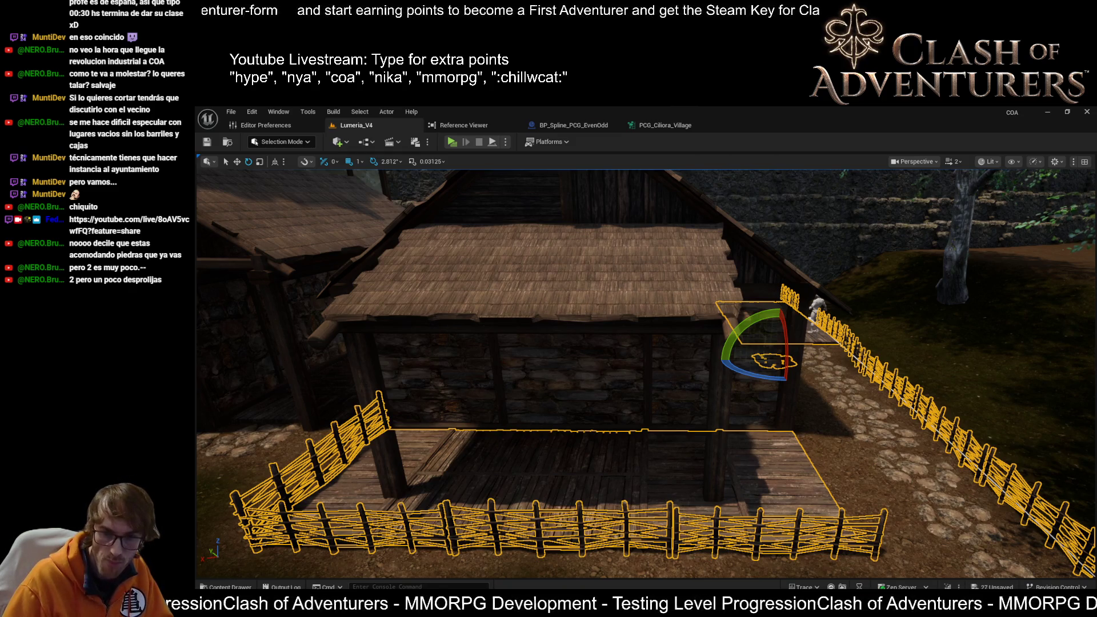
# Hide the roofed shed over the fenced deck to expose the dirt beneath.
pyautogui.click(676, 340)
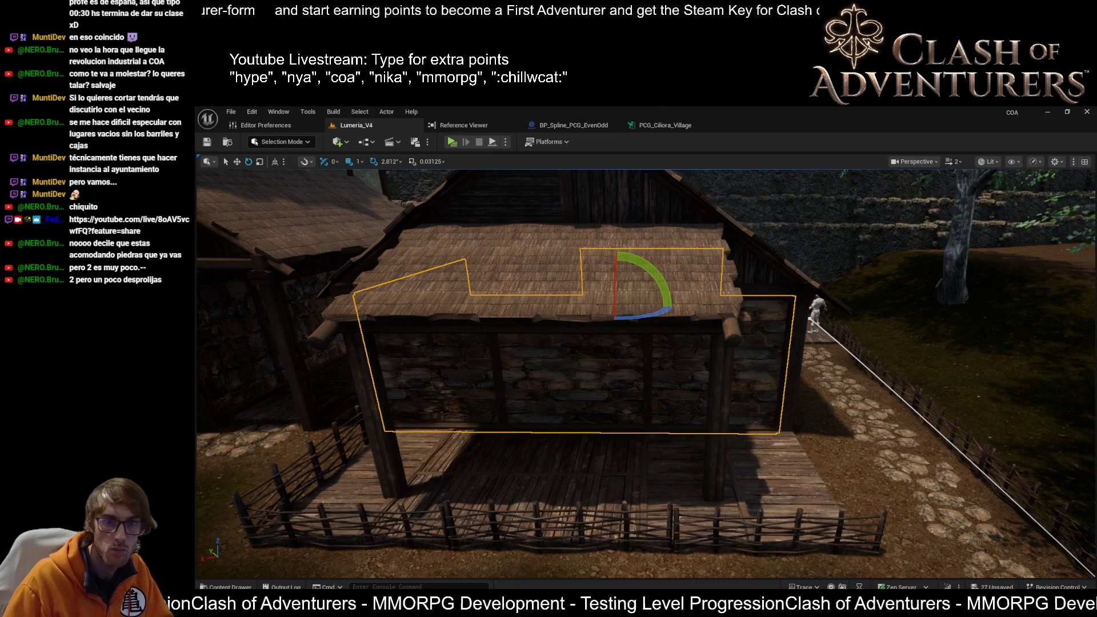
pyautogui.press('h')
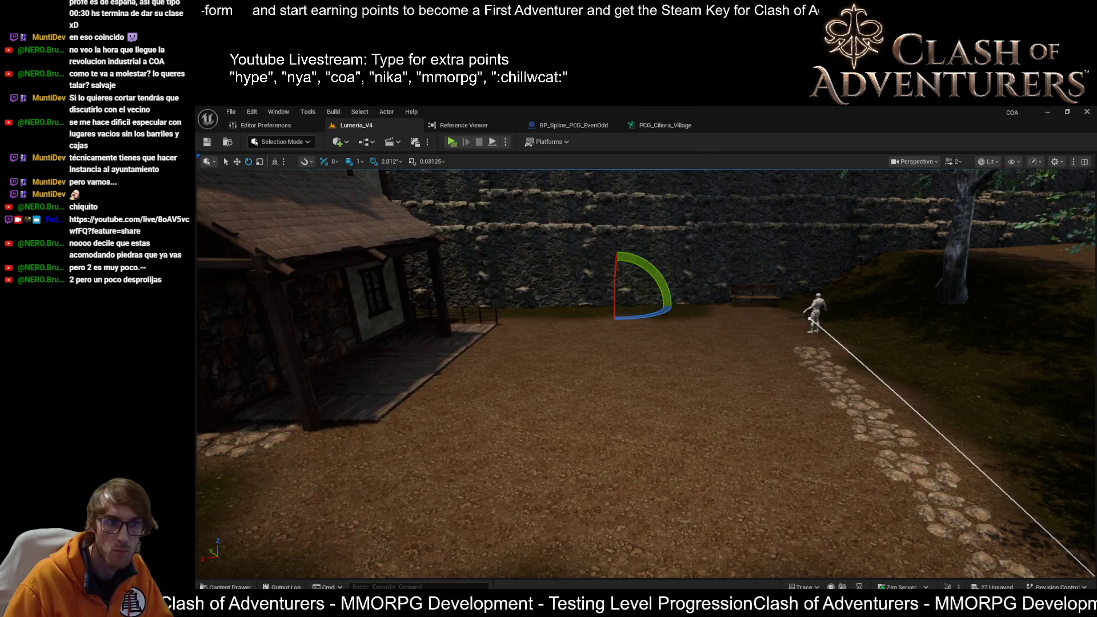
pyautogui.moveTo(714, 412); pyautogui.dragTo(730, 387)
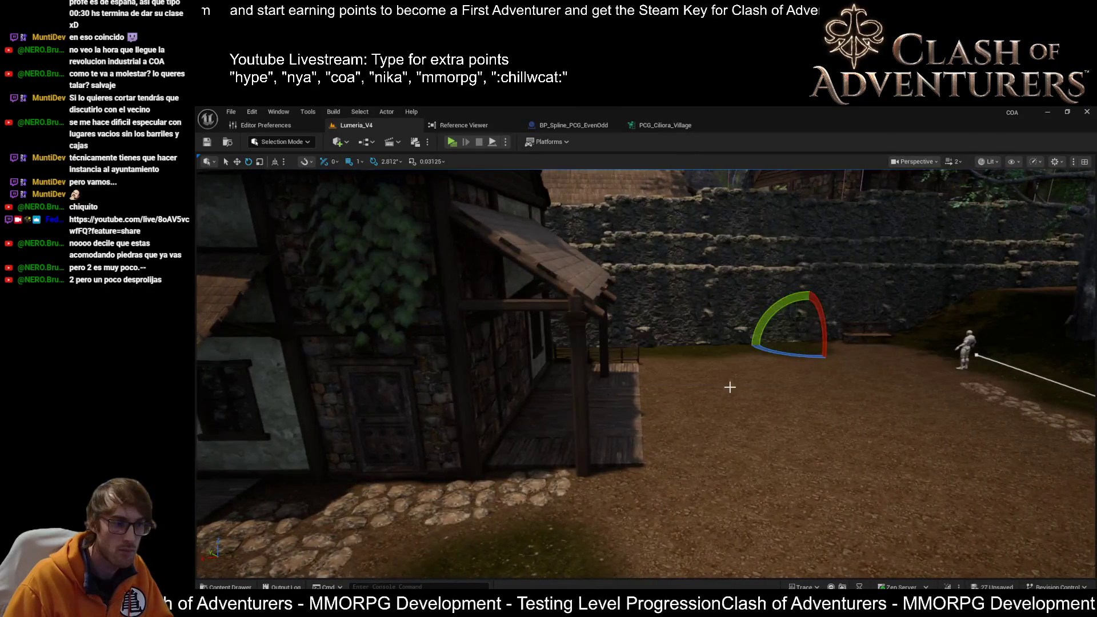
# Move in on the neighbouring stone house and select its front wall.
pyautogui.moveTo(659, 519)
pyautogui.mouseDown()
pyautogui.moveTo(721, 487)
pyautogui.moveTo(721, 532)
pyautogui.moveTo(701, 434)
pyautogui.moveTo(707, 395)
pyautogui.mouseUp()
pyautogui.click(701, 428)
pyautogui.click(612, 341)
pyautogui.moveTo(613, 342)
pyautogui.mouseDown()
pyautogui.moveTo(653, 460)
pyautogui.moveTo(852, 411)
pyautogui.mouseUp()
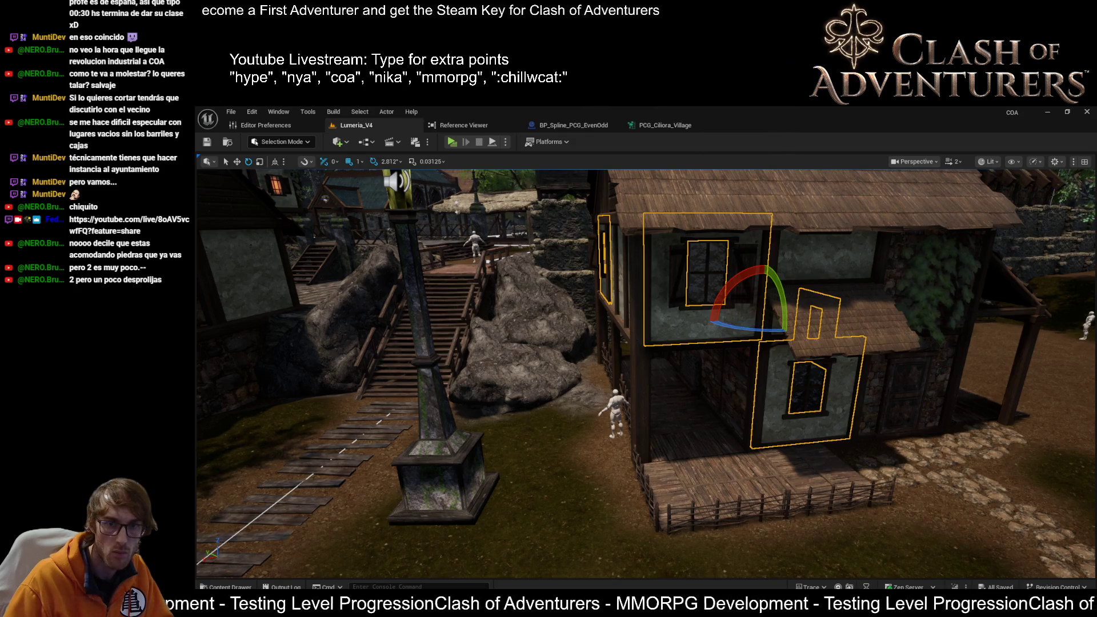
# Hide the stone house and frame the lower wooden walkway.
pyautogui.press('h')
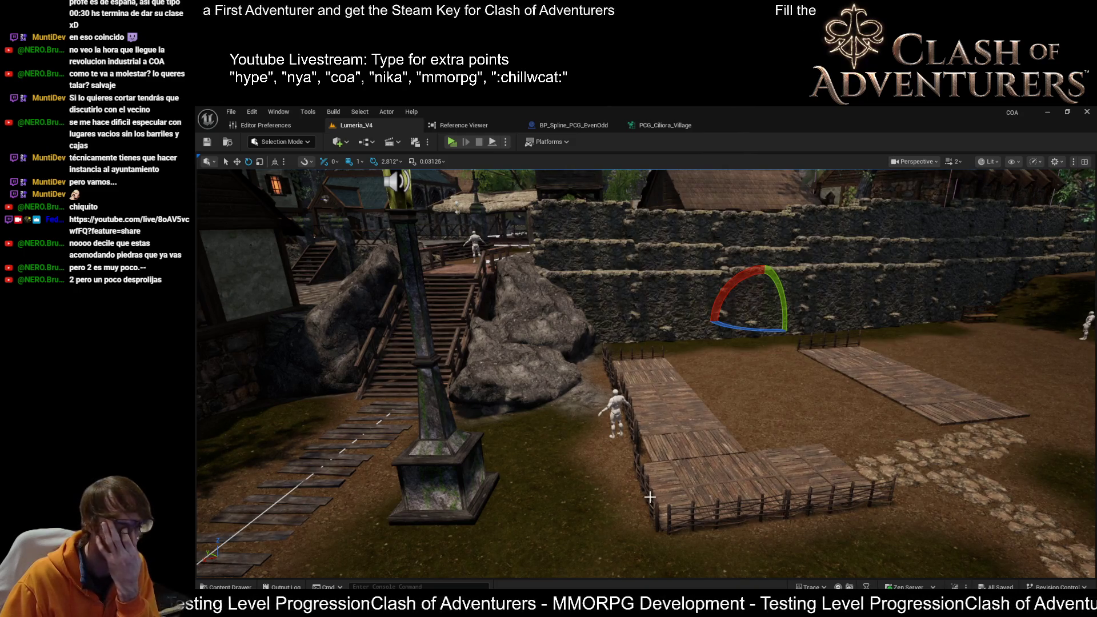
pyautogui.click(654, 471)
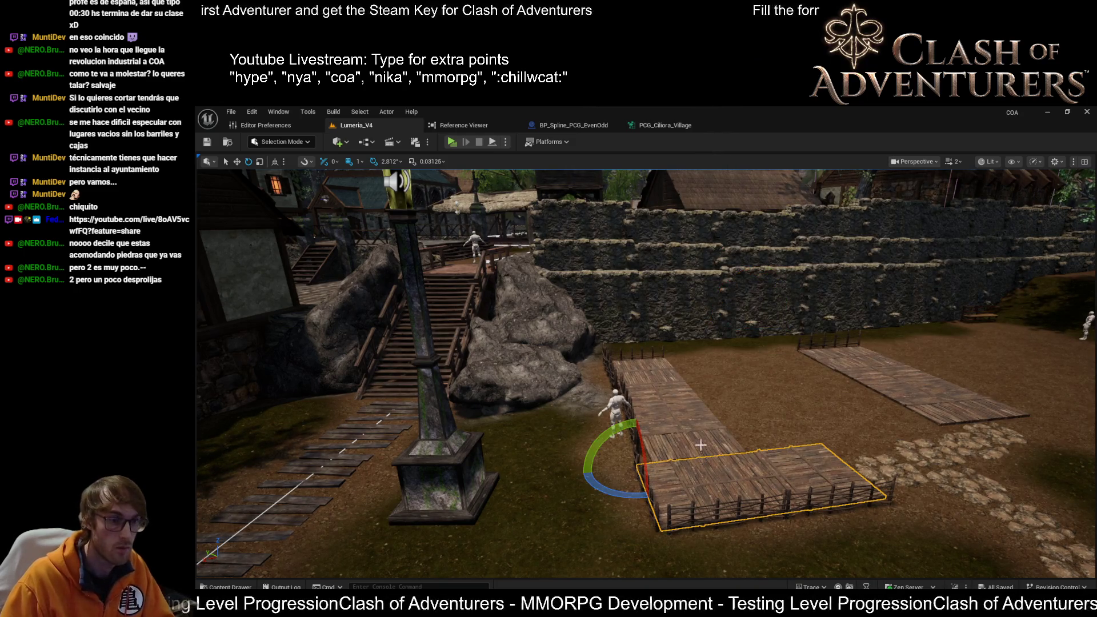
pyautogui.press('f')
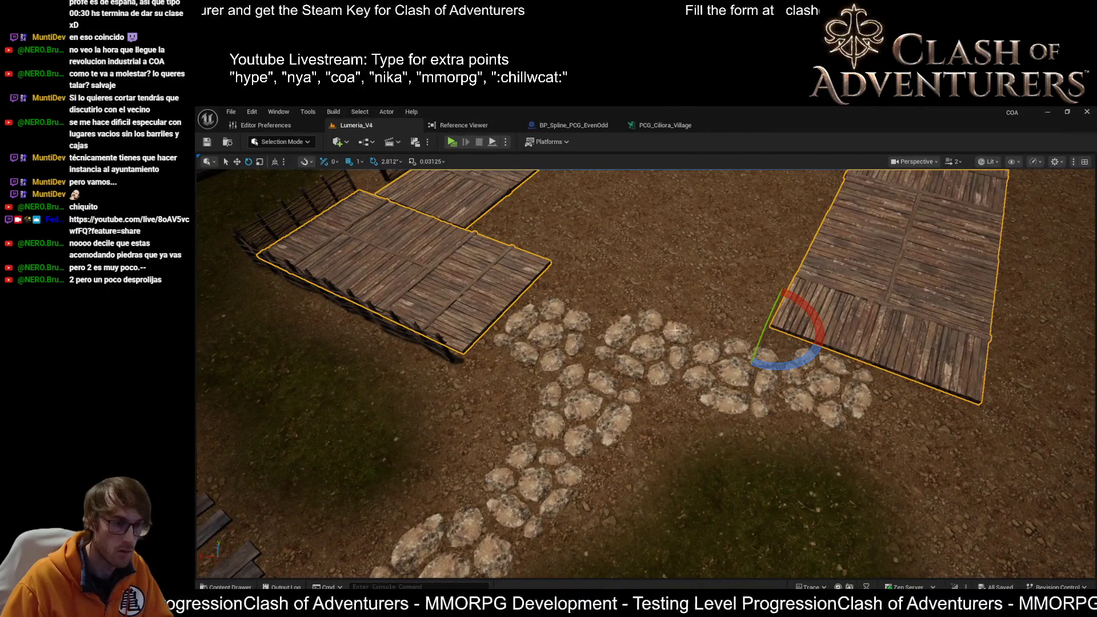
# Adjust which stepping-stone clusters near the walkway are in the selection.
pyautogui.keyDown('ctrl'); pyautogui.click(575, 342); pyautogui.keyUp('ctrl')
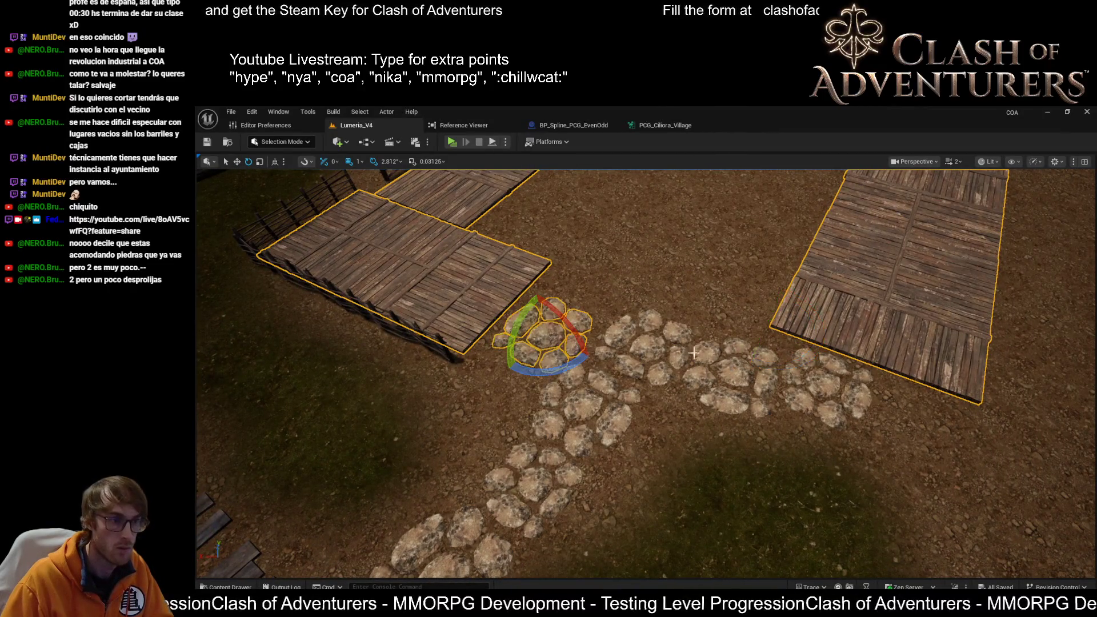
pyautogui.keyDown('ctrl'); pyautogui.click(729, 372); pyautogui.keyUp('ctrl')
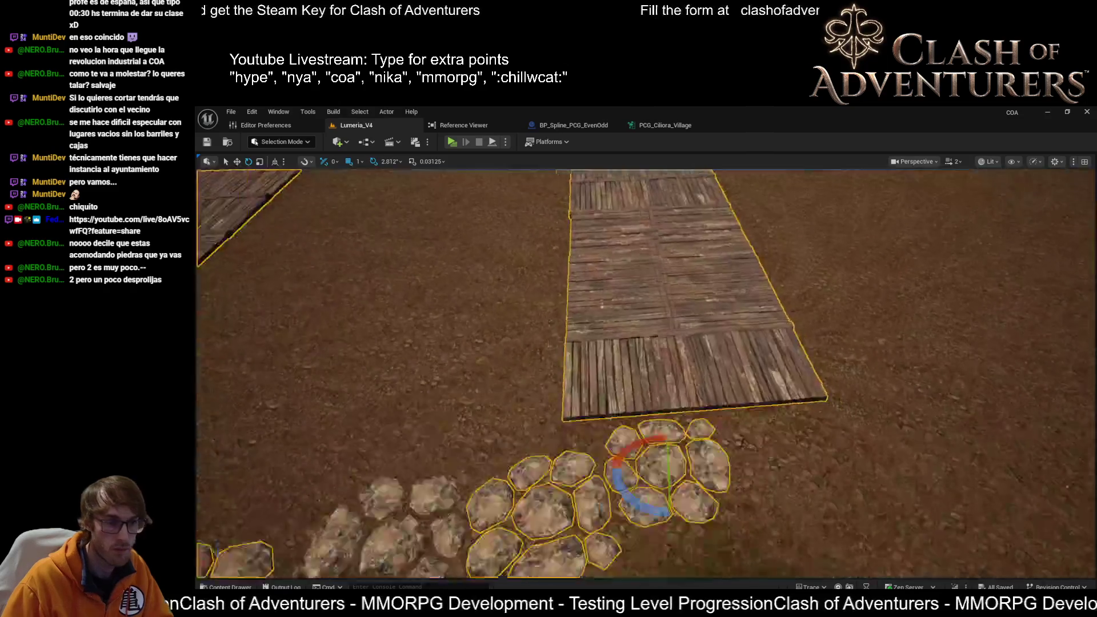
pyautogui.scroll(5, 692, 398)
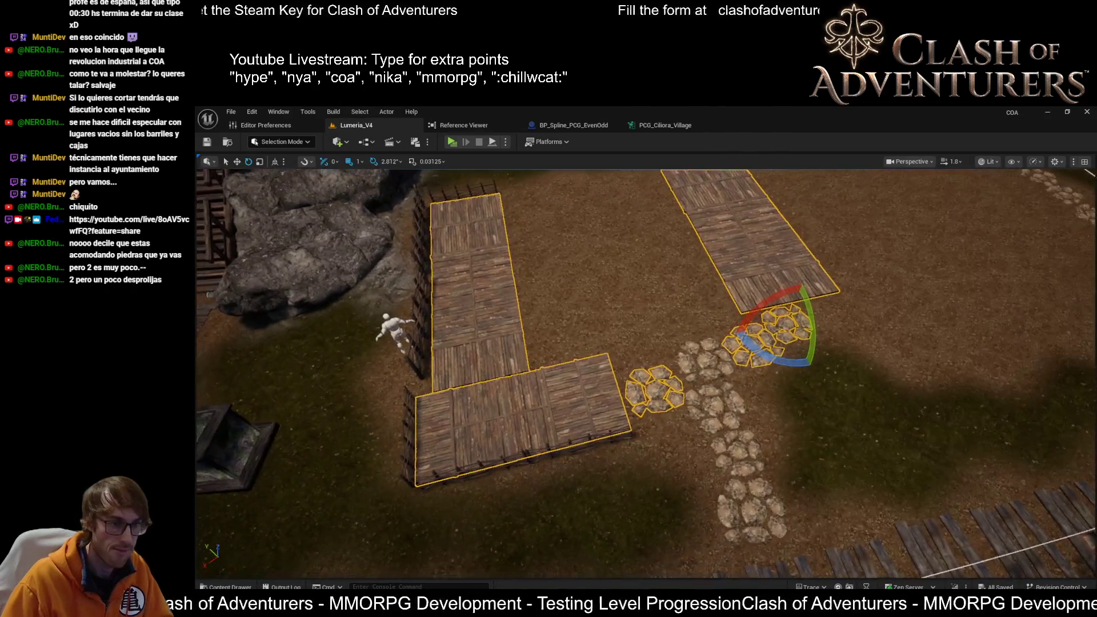
pyautogui.press('q')
pyautogui.keyDown('ctrl'); pyautogui.click(776, 326); pyautogui.keyUp('ctrl')
pyautogui.keyDown('ctrl'); pyautogui.click(671, 399); pyautogui.keyUp('ctrl')
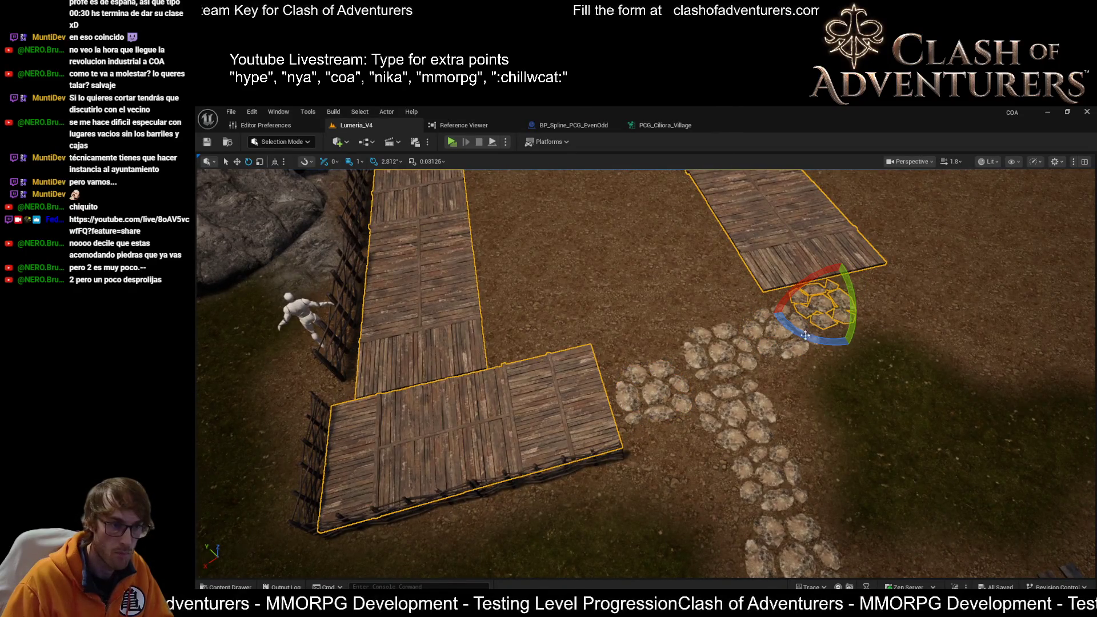
# Add the fence segments along the plank walkways to the selection.
pyautogui.moveTo(819, 305)
pyautogui.mouseDown()
pyautogui.moveTo(547, 455)
pyautogui.moveTo(579, 380)
pyautogui.moveTo(242, 418)
pyautogui.moveTo(613, 361)
pyautogui.moveTo(199, 442)
pyautogui.moveTo(514, 435)
pyautogui.moveTo(652, 378)
pyautogui.moveTo(568, 375)
pyautogui.mouseUp()
pyautogui.keyDown('ctrl'); pyautogui.click(579, 380); pyautogui.keyUp('ctrl')
pyautogui.keyDown('ctrl'); pyautogui.click(614, 360); pyautogui.keyUp('ctrl')
pyautogui.keyDown('ctrl'); pyautogui.click(515, 434); pyautogui.keyUp('ctrl')
pyautogui.keyDown('ctrl'); pyautogui.click(682, 355); pyautogui.keyUp('ctrl')
pyautogui.keyDown('ctrl'); pyautogui.click(568, 376); pyautogui.keyUp('ctrl')
# Add the remaining stone clusters, then reselect only the lower plank walkway.
pyautogui.keyDown('ctrl'); pyautogui.click(712, 303); pyautogui.keyUp('ctrl')
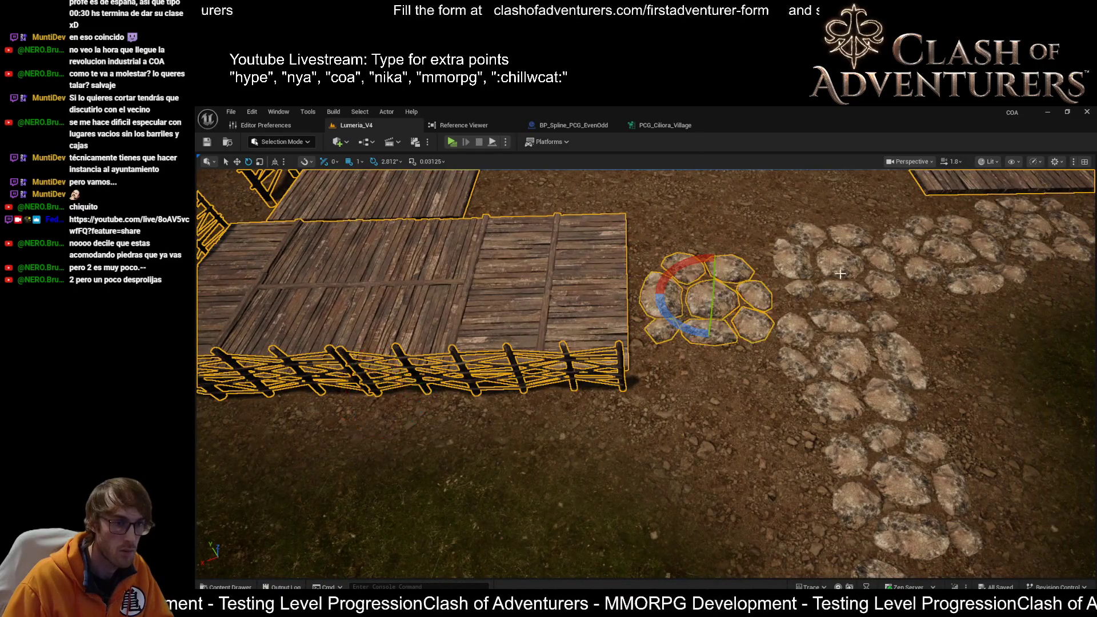
pyautogui.keyDown('ctrl'); pyautogui.click(827, 260); pyautogui.keyUp('ctrl')
pyautogui.keyDown('ctrl'); pyautogui.click(959, 247); pyautogui.keyUp('ctrl')
pyautogui.keyDown('ctrl'); pyautogui.click(840, 361); pyautogui.keyUp('ctrl')
pyautogui.moveTo(840, 361); pyautogui.dragTo(768, 373)
pyautogui.keyDown('ctrl'); pyautogui.click(710, 343); pyautogui.keyUp('ctrl')
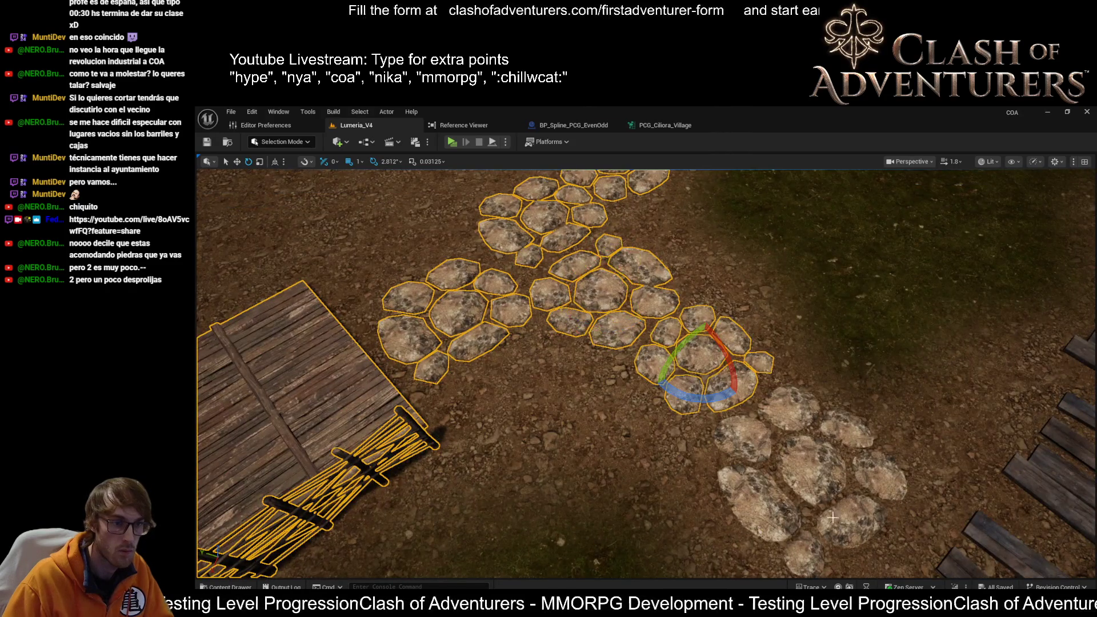
pyautogui.moveTo(709, 343); pyautogui.dragTo(671, 374)
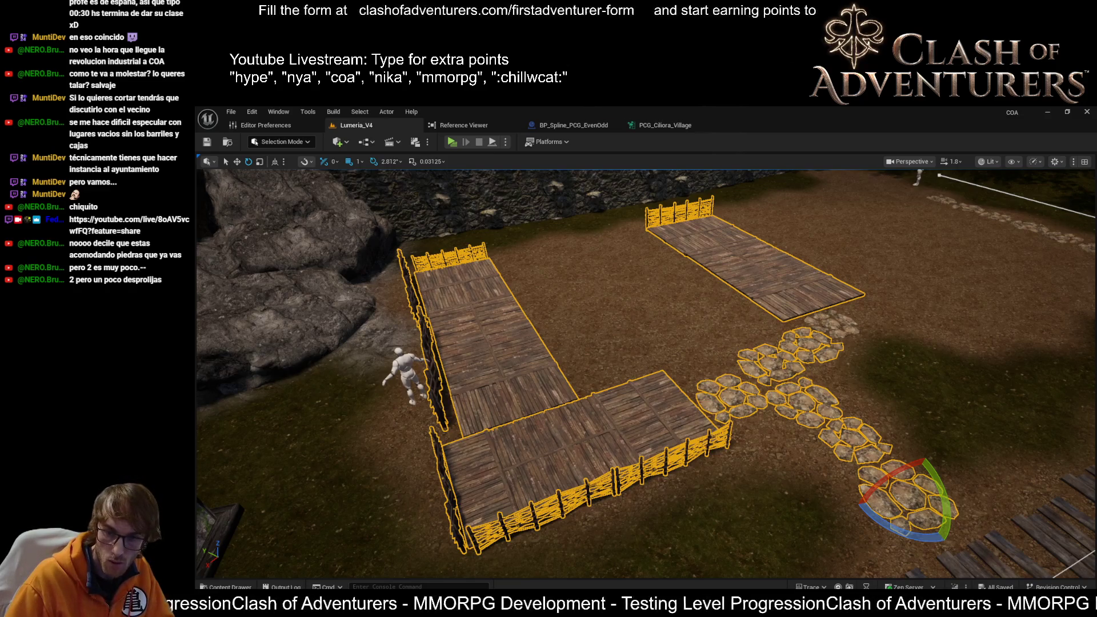
pyautogui.click(624, 388)
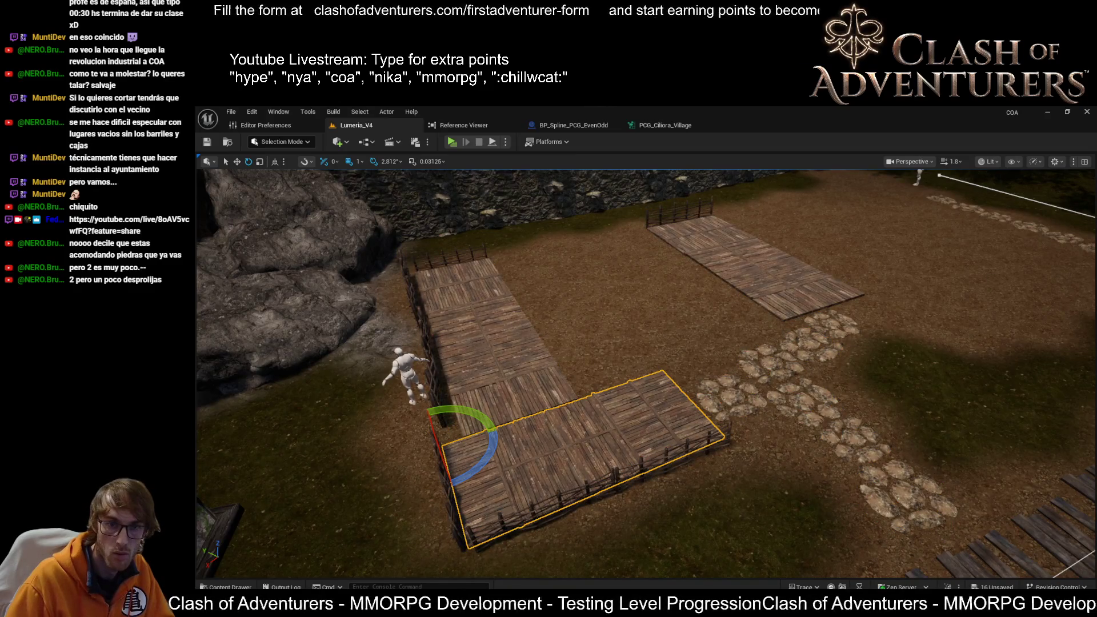
# Delete the walkways, fences and stones, then select and frame the remaining stone cluster.
pyautogui.press('Delete')
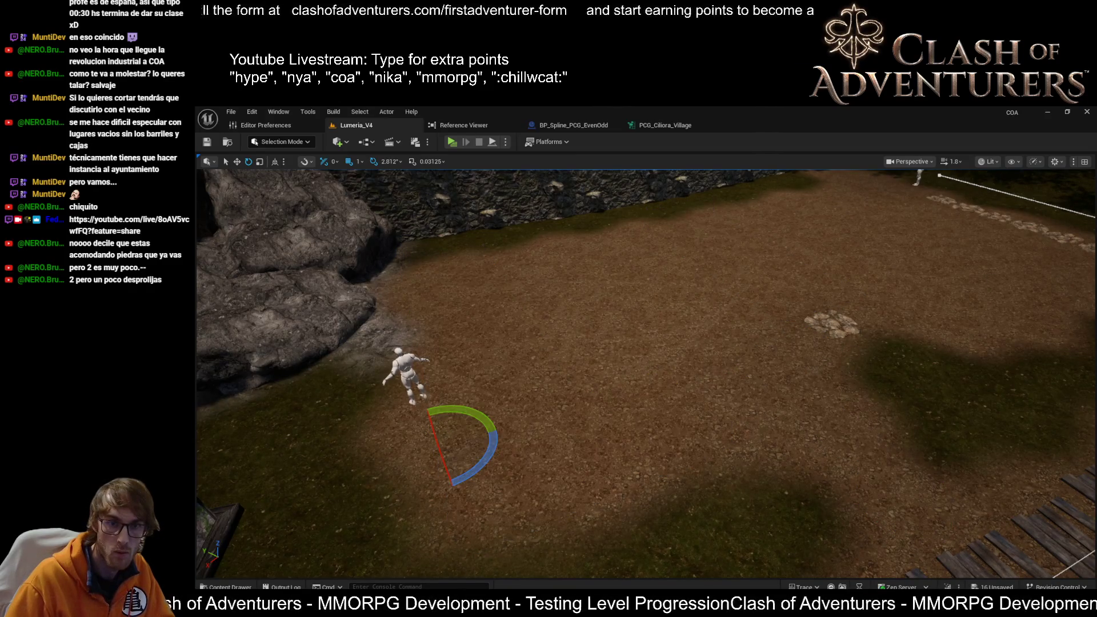
pyautogui.hotkey('ctrl', 'z')
pyautogui.hotkey('ctrl', 'y')
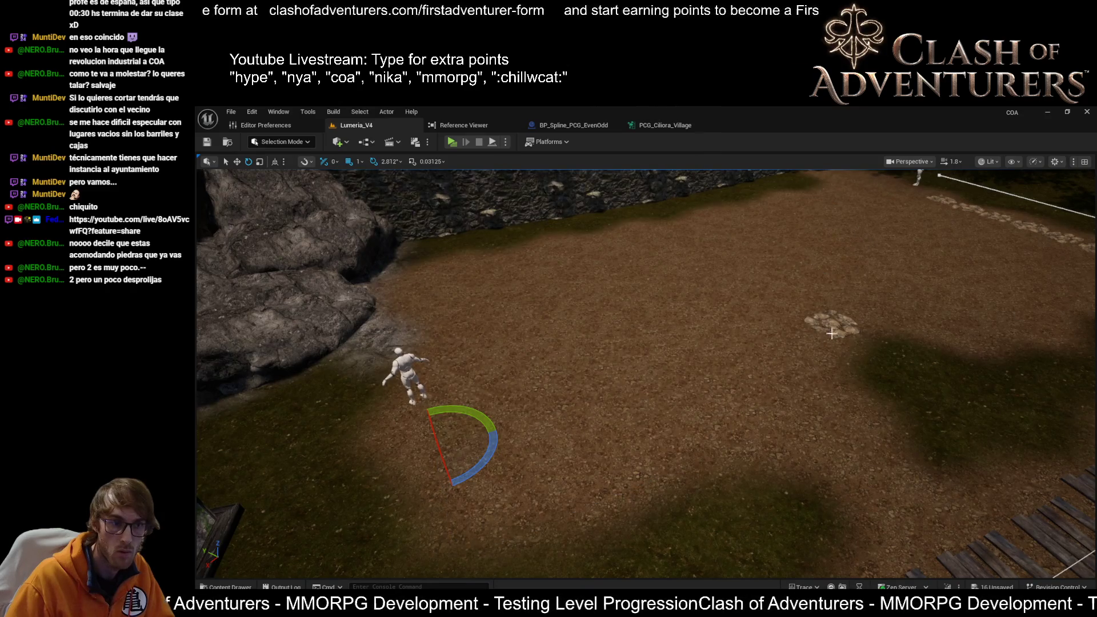
pyautogui.click(832, 334)
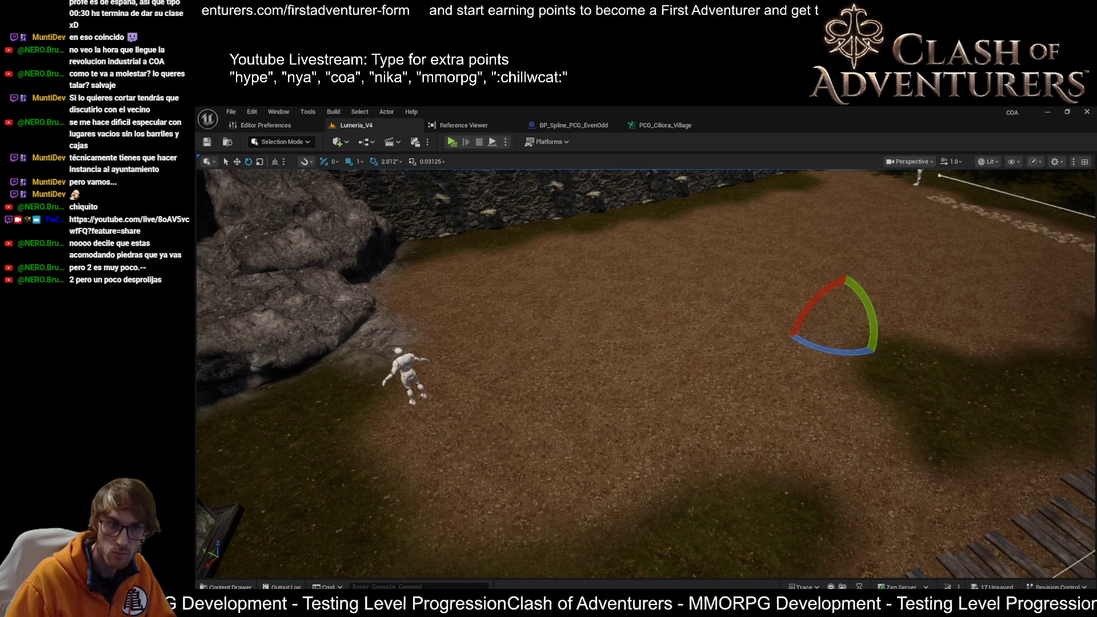
pyautogui.press('f')
pyautogui.scroll(2, 646, 372)
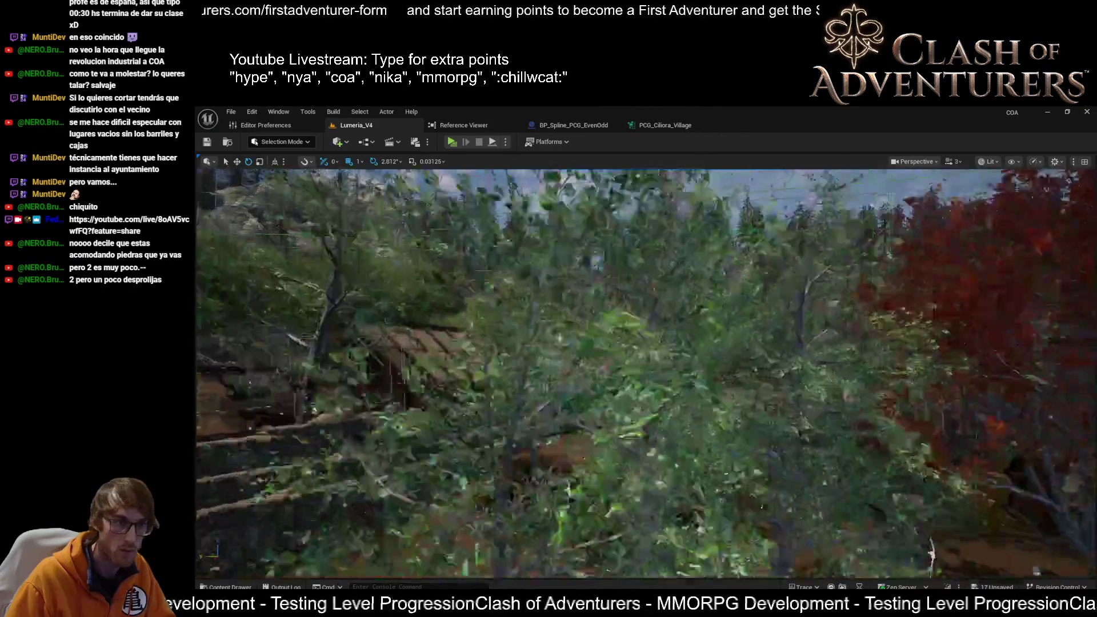
# Fly the view over the village to the cliff and wooden stairs by the plank walkway.
pyautogui.press('w')
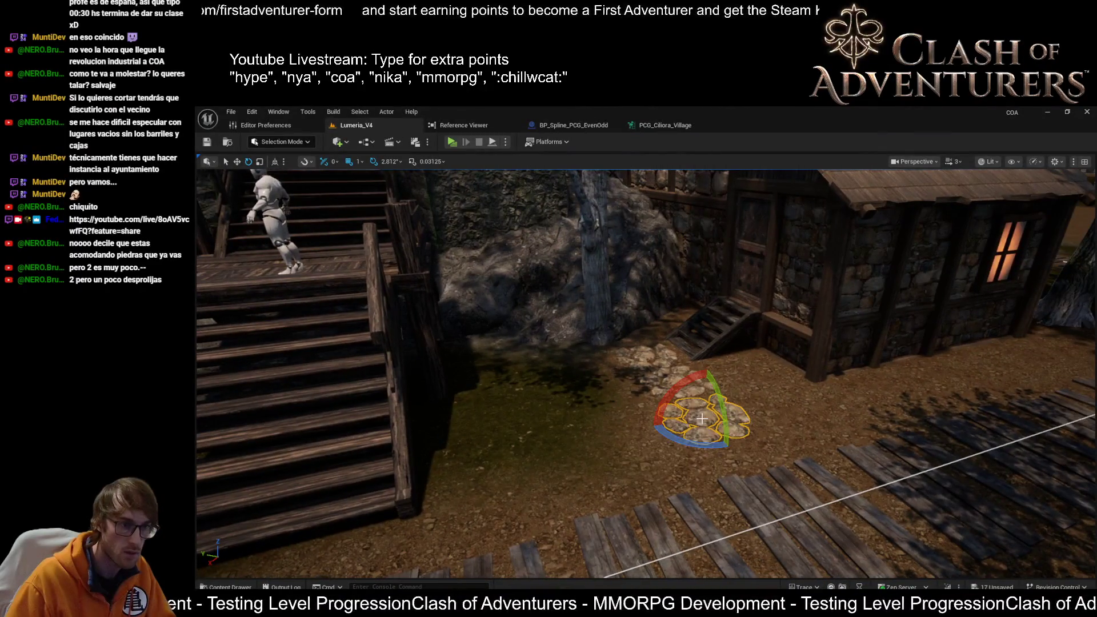
pyautogui.scroll(-2, 702, 420)
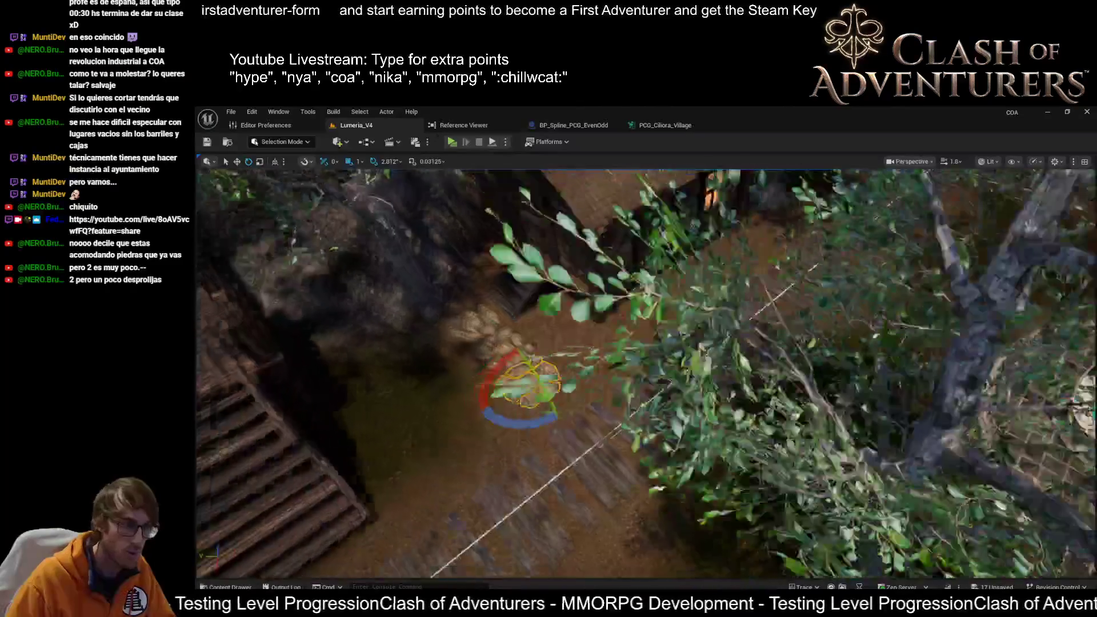
pyautogui.press('s')
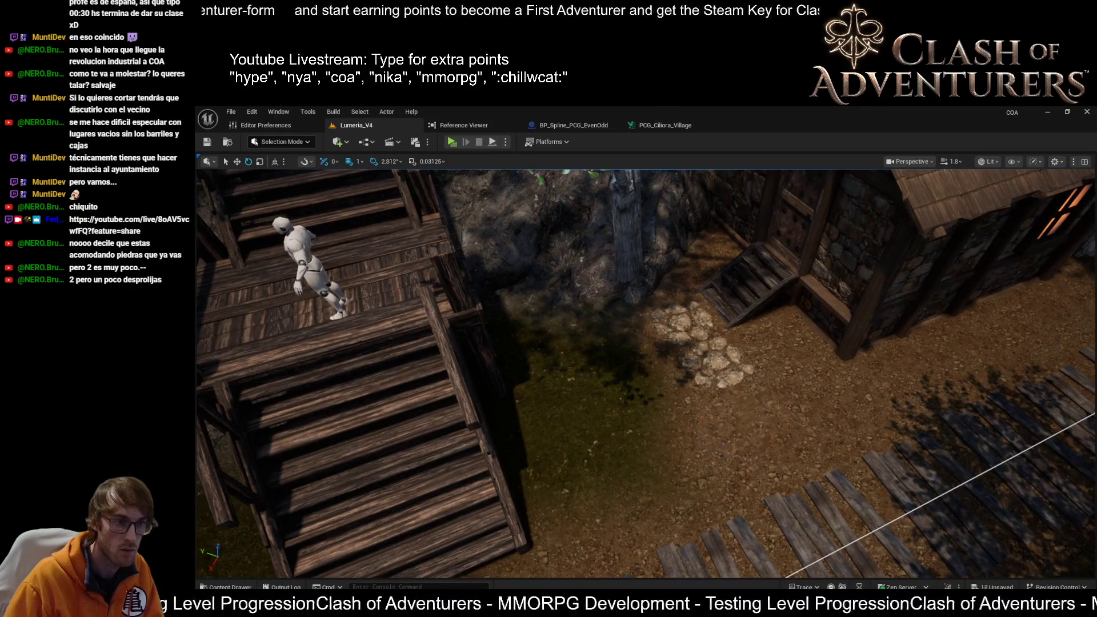
pyautogui.moveTo(691, 309); pyautogui.dragTo(731, 286)
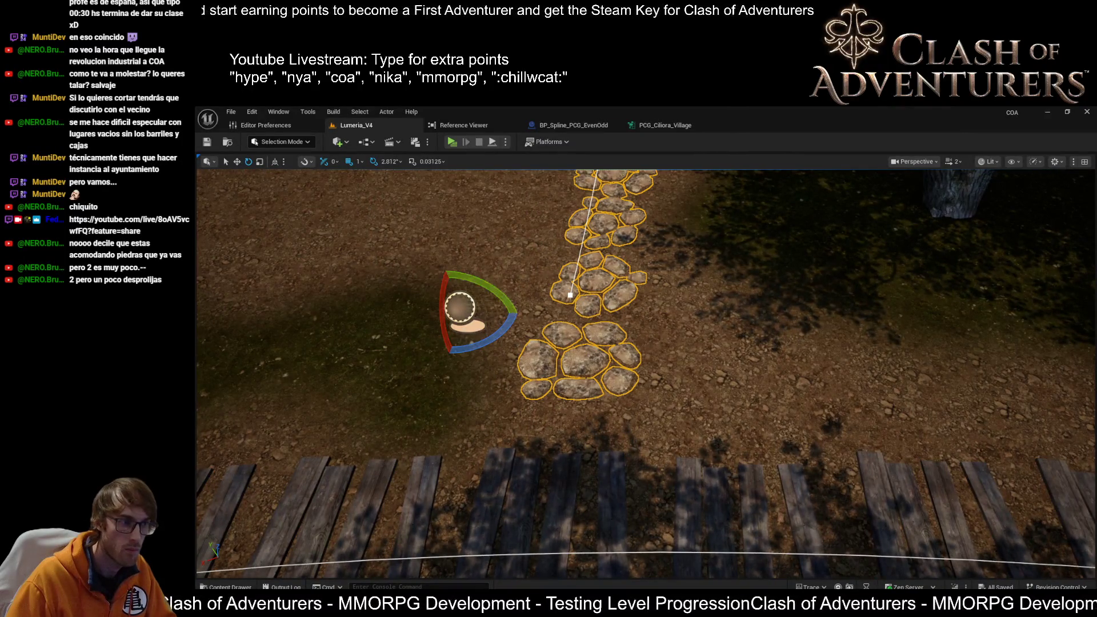
# Select the stepping-stone path spline, rotate it straight and slide it left.
pyautogui.click(461, 309)
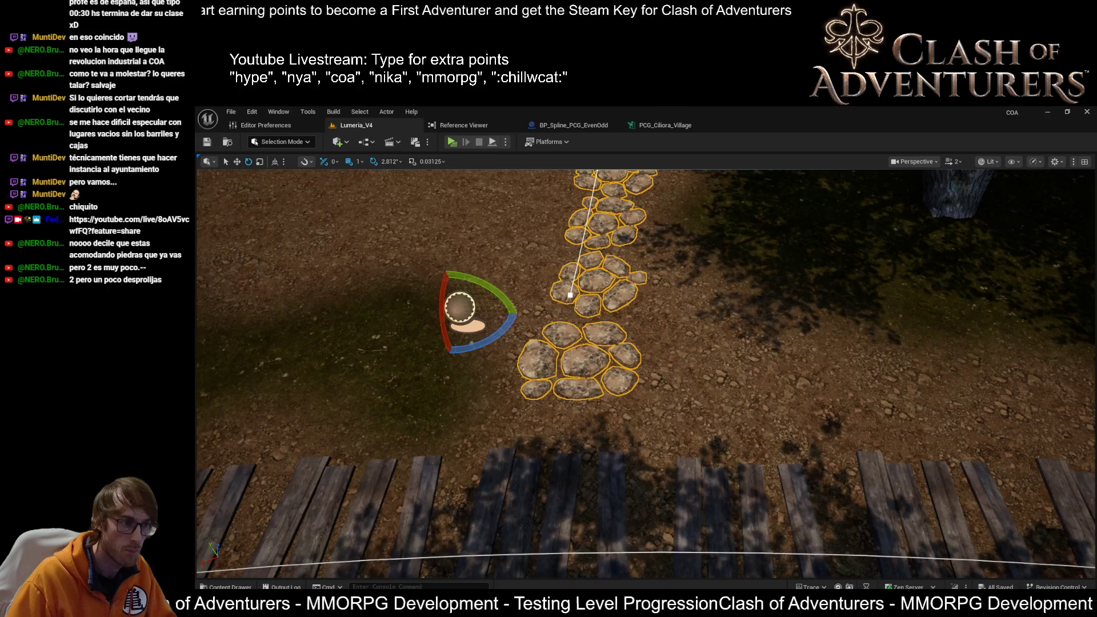
pyautogui.scroll(-10, 460, 309)
pyautogui.scroll(10, 646, 372)
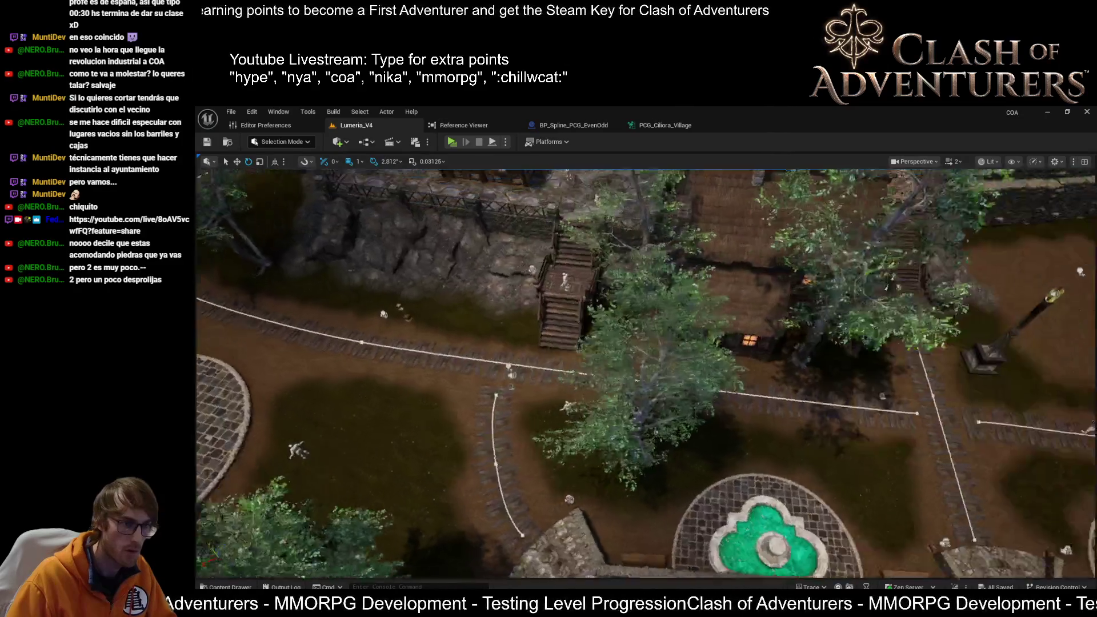
pyautogui.scroll(-3, 612, 343)
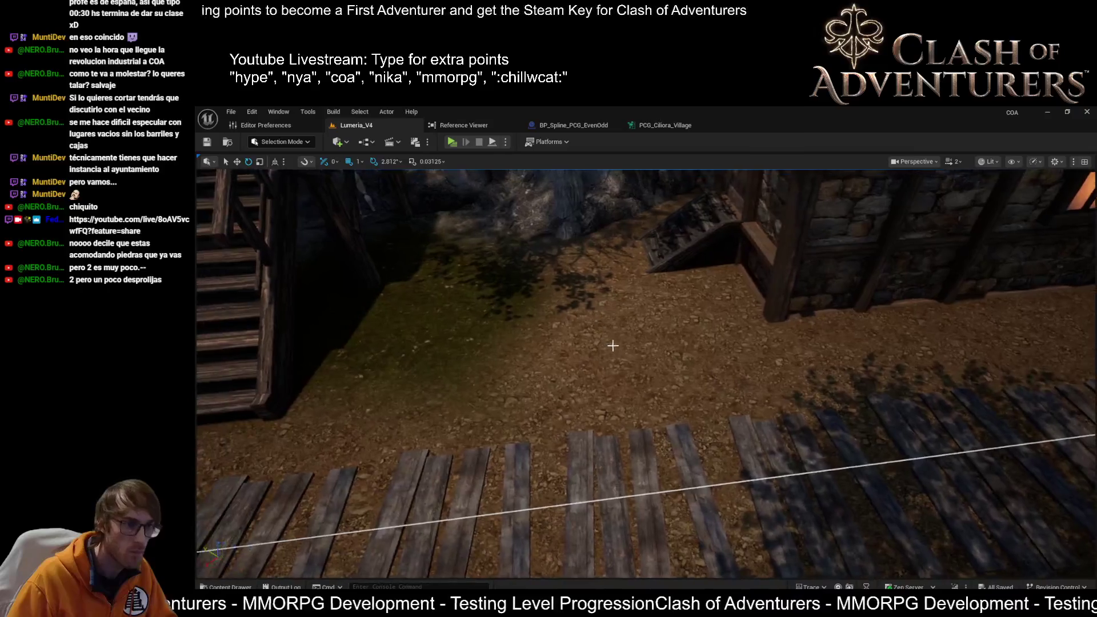
pyautogui.click(600, 394)
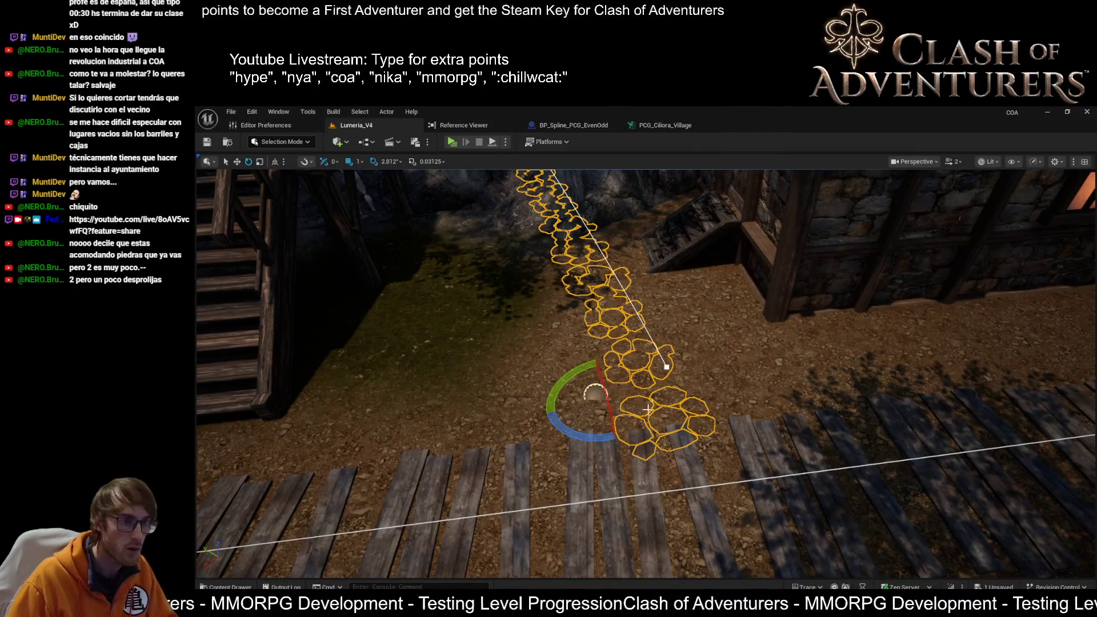
pyautogui.moveTo(611, 437); pyautogui.dragTo(595, 436)
pyautogui.press('w')
pyautogui.moveTo(628, 384); pyautogui.dragTo(572, 388)
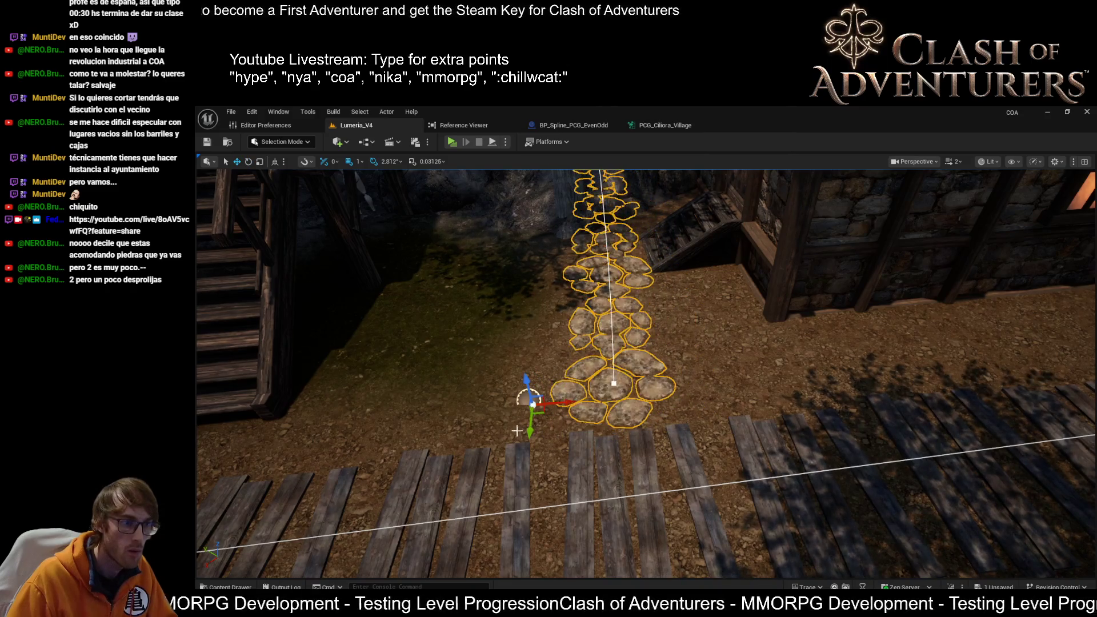
pyautogui.moveTo(563, 403); pyautogui.dragTo(547, 401)
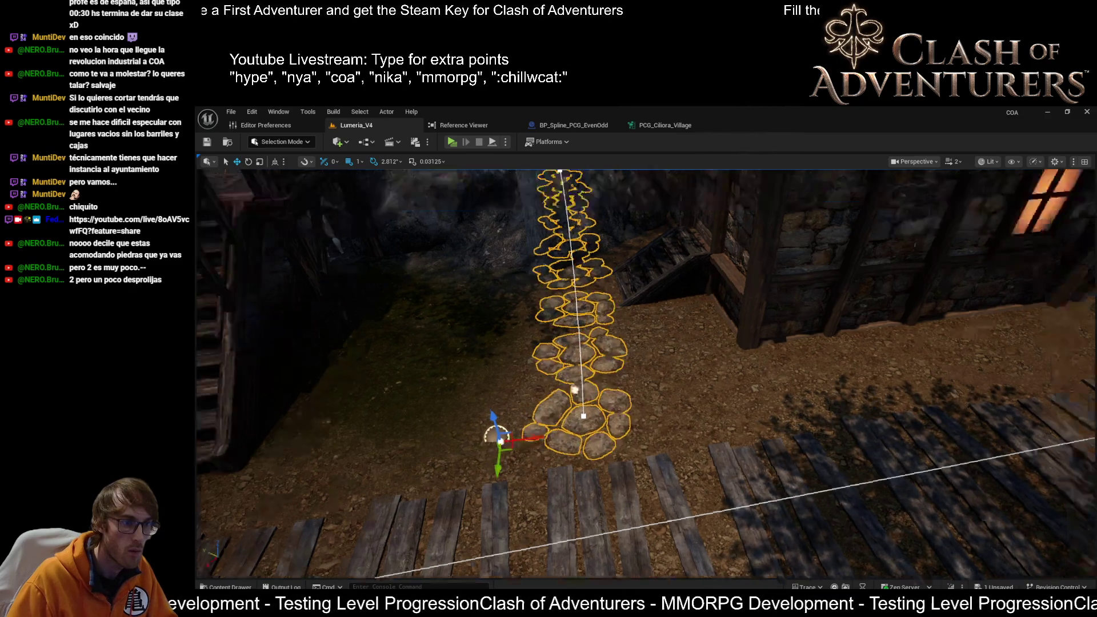
# Select the path's end and middle spline points near the tree, then the tree.
pyautogui.moveTo(373, 268); pyautogui.dragTo(373, 267)
pyautogui.click(204, 251)
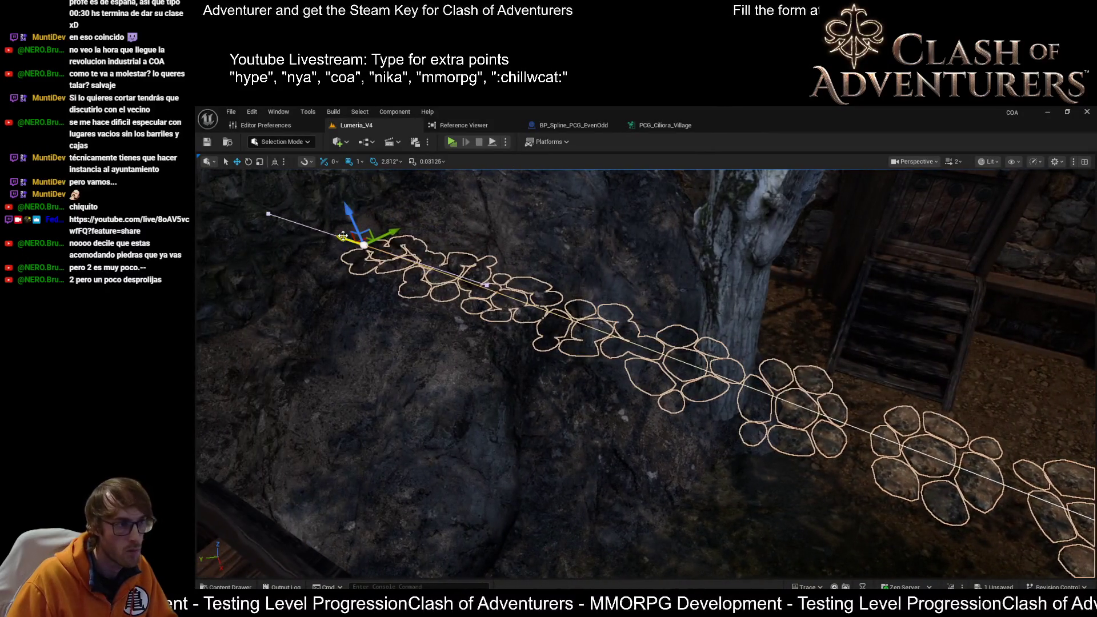
pyautogui.click(674, 332)
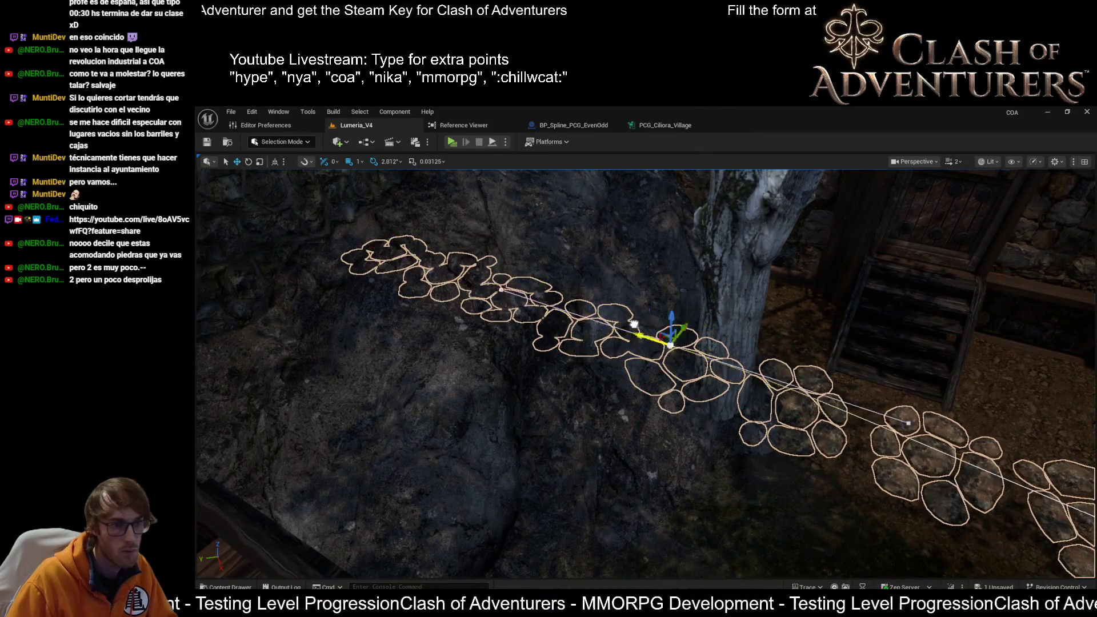
pyautogui.moveTo(669, 367)
pyautogui.mouseDown()
pyautogui.moveTo(696, 347)
pyautogui.moveTo(662, 297)
pyautogui.mouseUp()
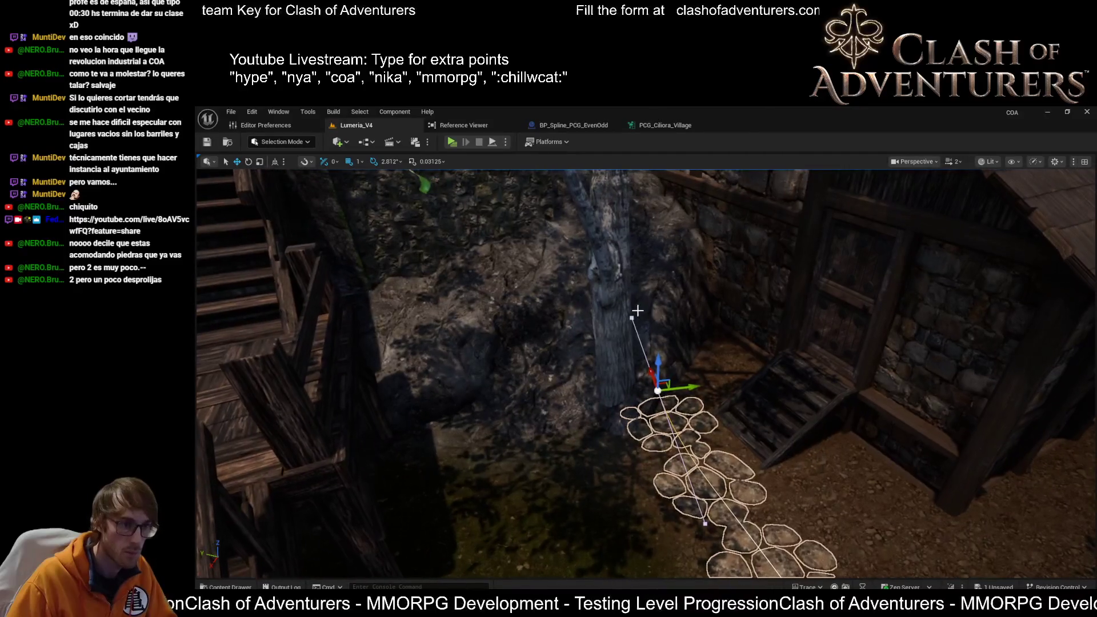
pyautogui.click(609, 331)
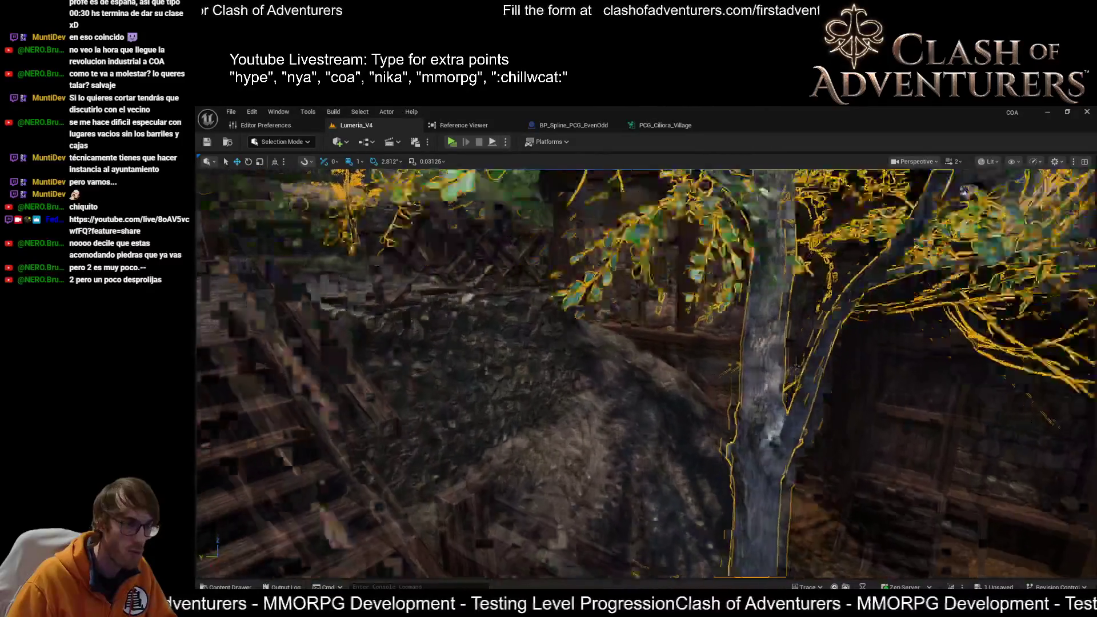
# Frame the tree and the large rock covering the stepping stones.
pyautogui.press('f')
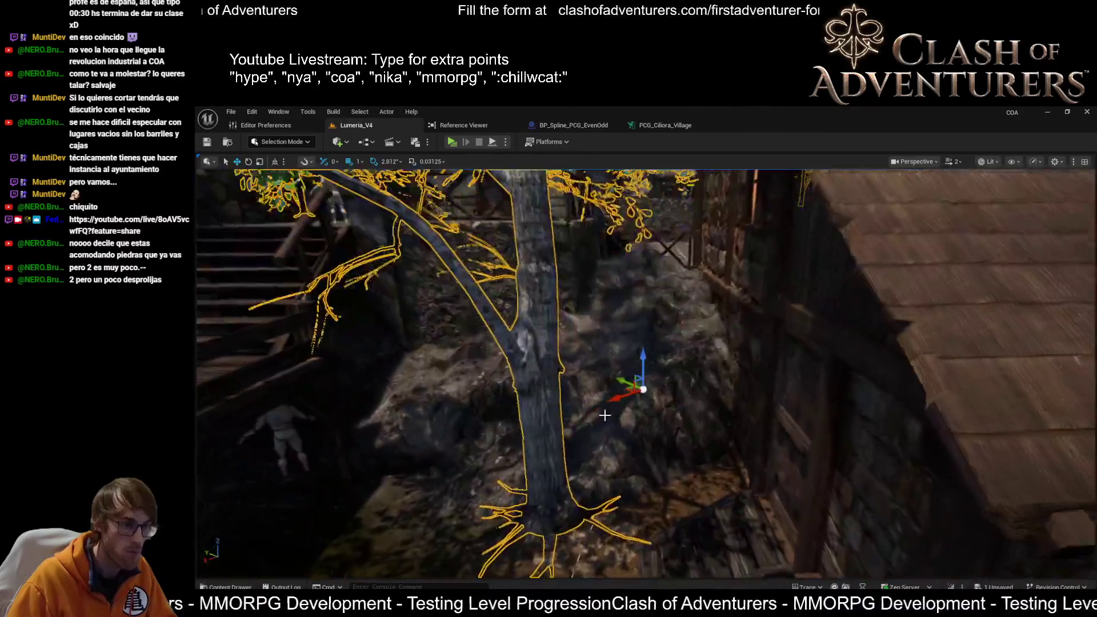
pyautogui.click(604, 423)
pyautogui.press('f')
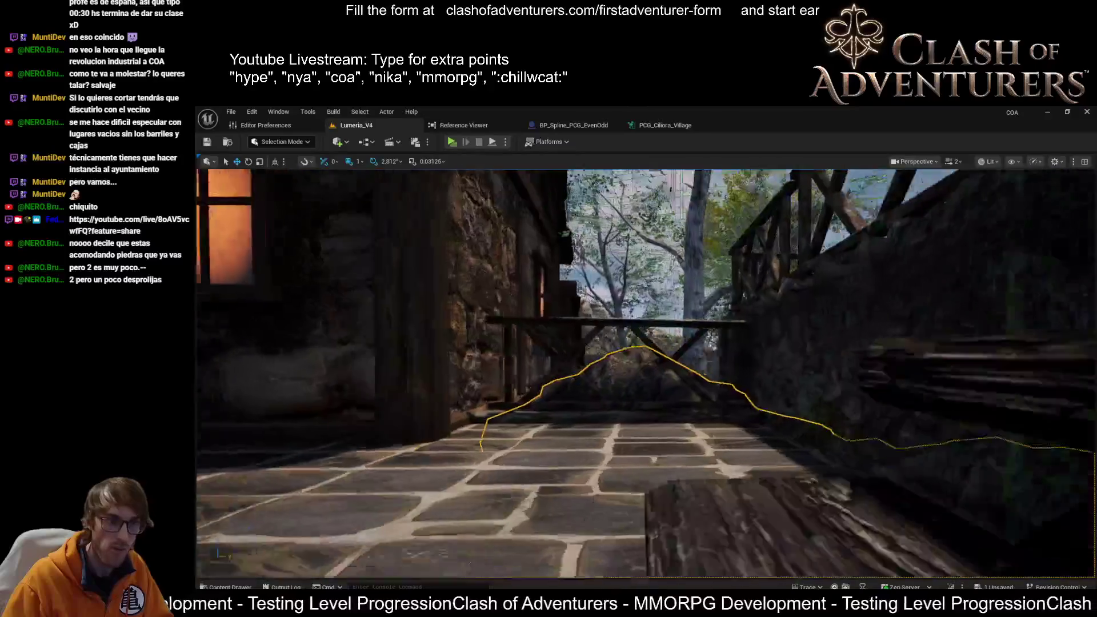
# Delete the rock instance covering the stepping stones and save the level.
pyautogui.press('f')
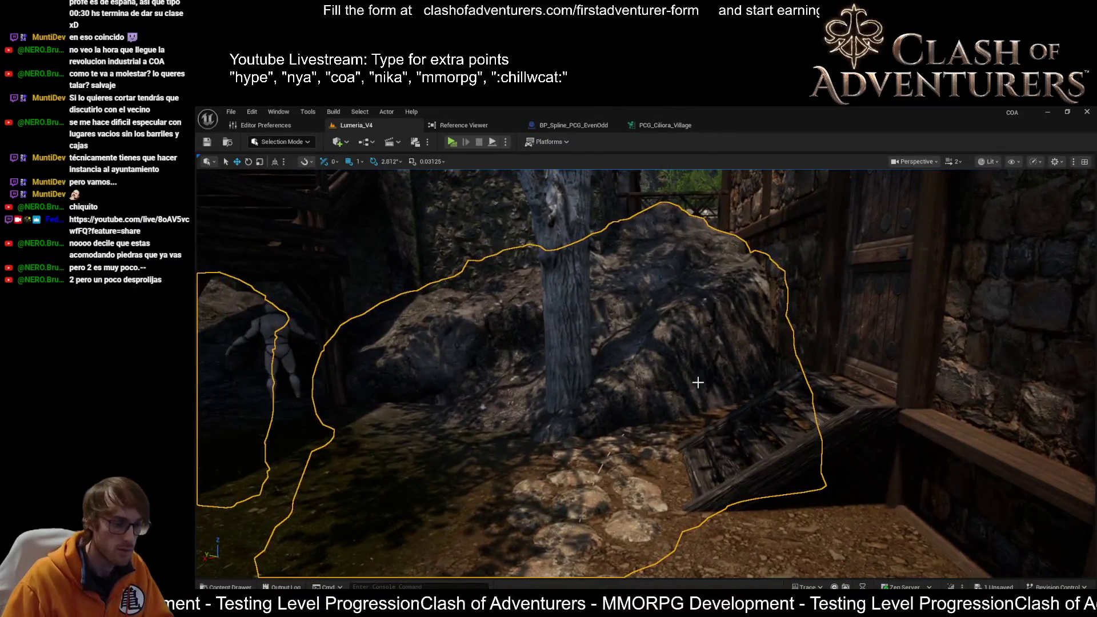
pyautogui.click(698, 382)
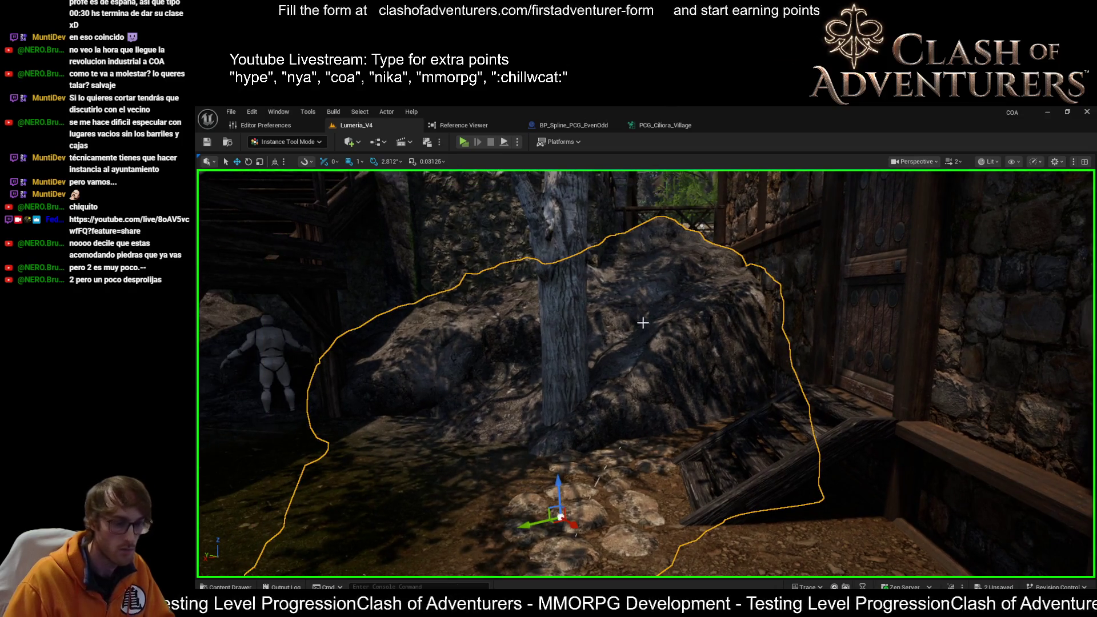
pyautogui.press('Delete')
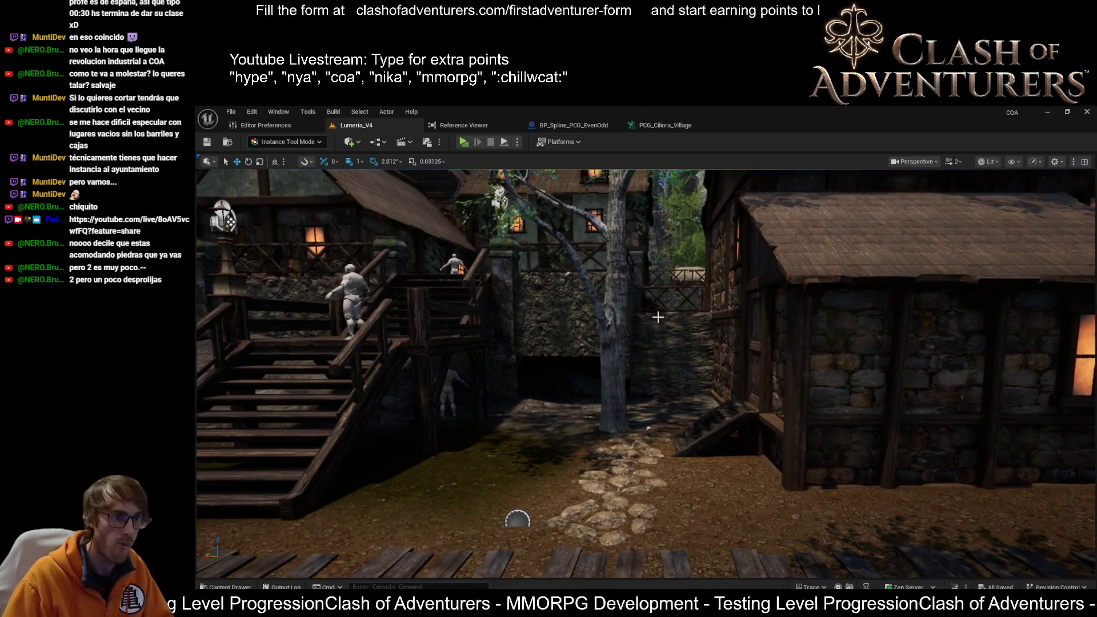
pyautogui.hotkey('ctrl', 's')
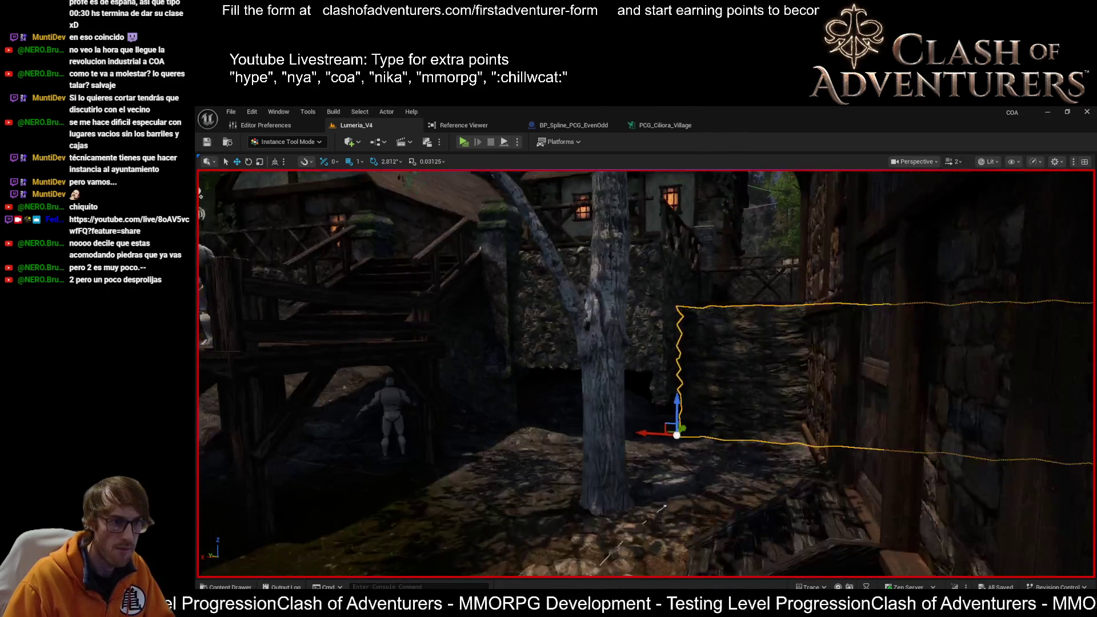
pyautogui.moveTo(663, 508); pyautogui.dragTo(265, 425)
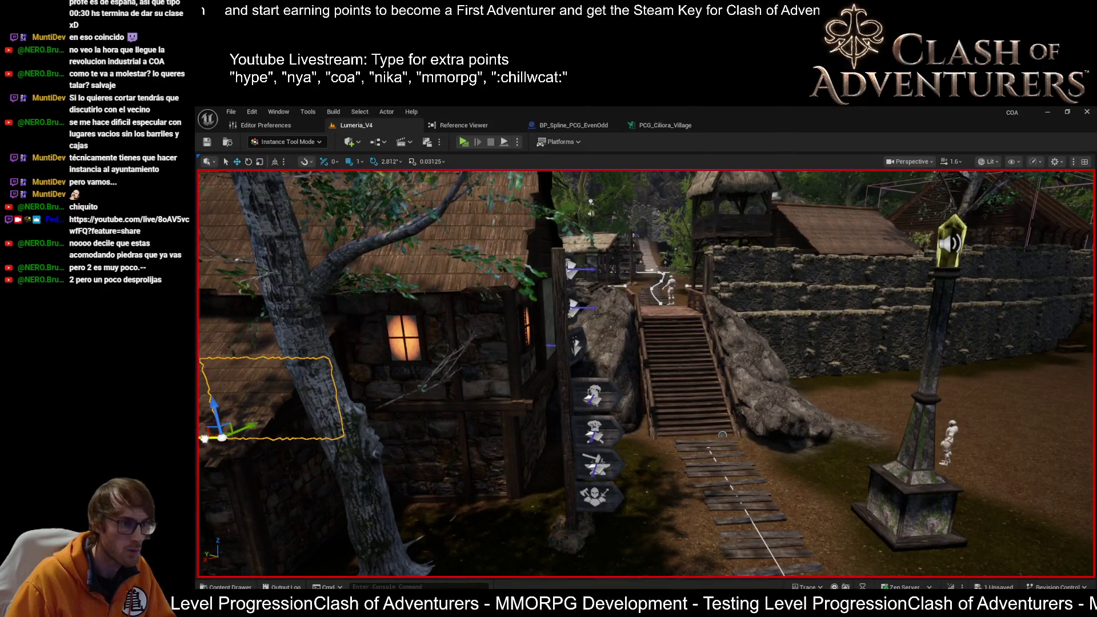
# Slide the outlined plaster wall panel sideways along its X axis.
pyautogui.moveTo(449, 446); pyautogui.dragTo(440, 379)
pyautogui.moveTo(345, 398)
pyautogui.mouseDown()
pyautogui.moveTo(446, 393)
pyautogui.moveTo(357, 386)
pyautogui.mouseUp()
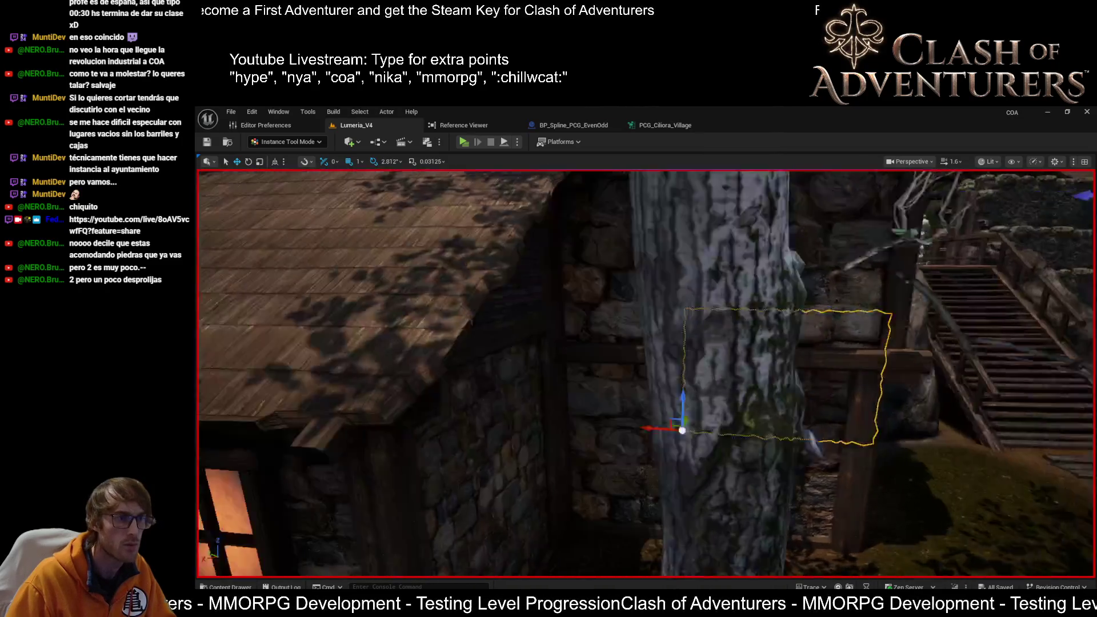
pyautogui.press('d')
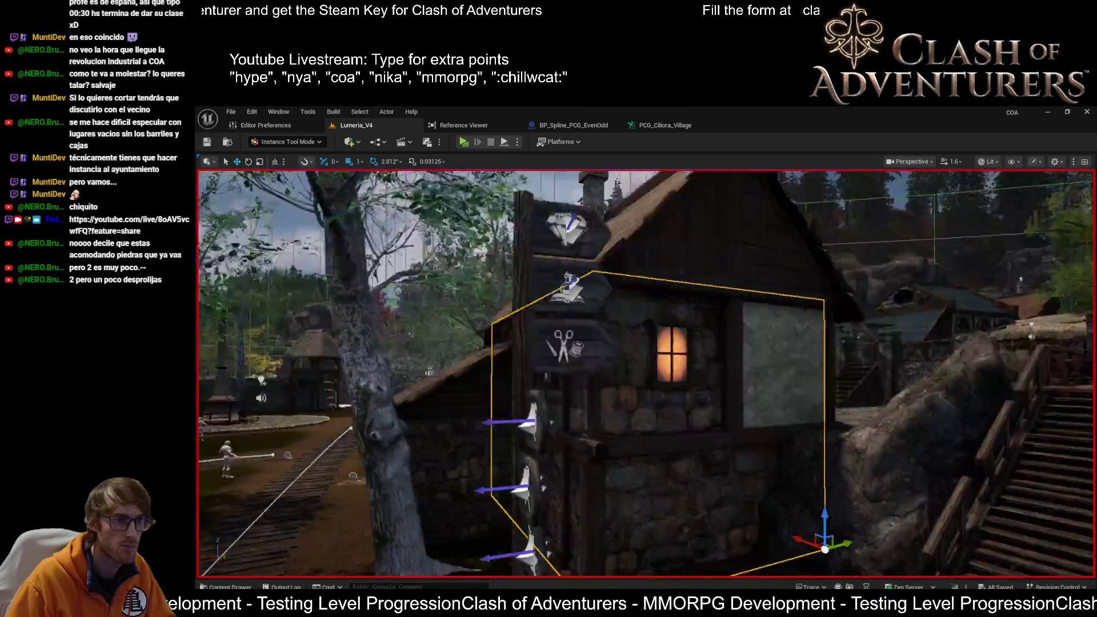
pyautogui.press('w')
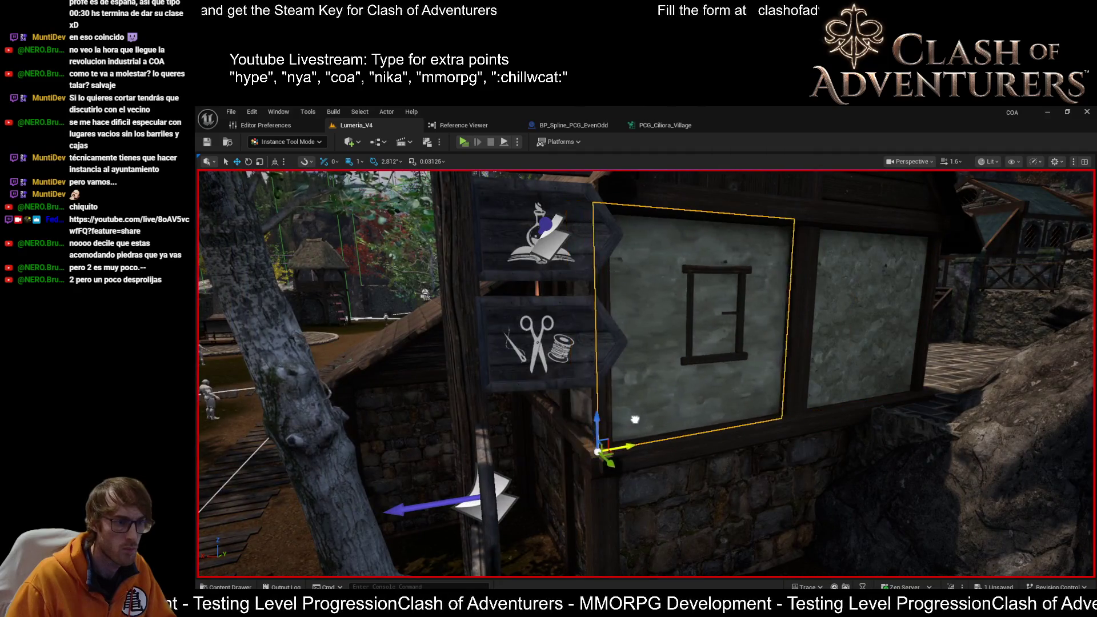
pyautogui.press('a')
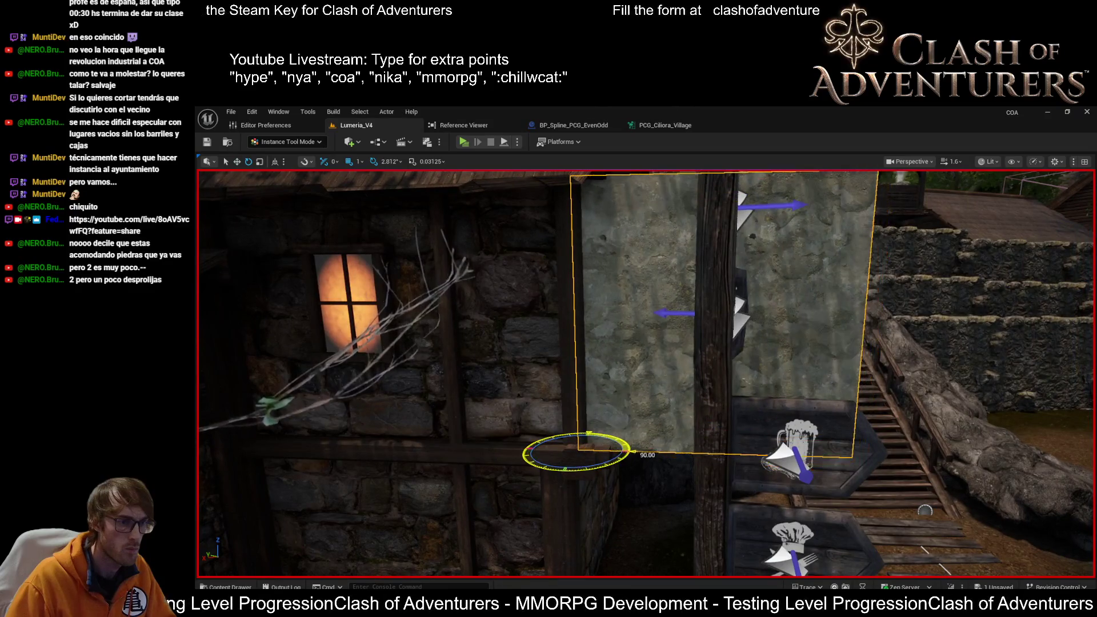
# Check the moved wall panel from several distances and save the level.
pyautogui.press('a')
pyautogui.press('s')
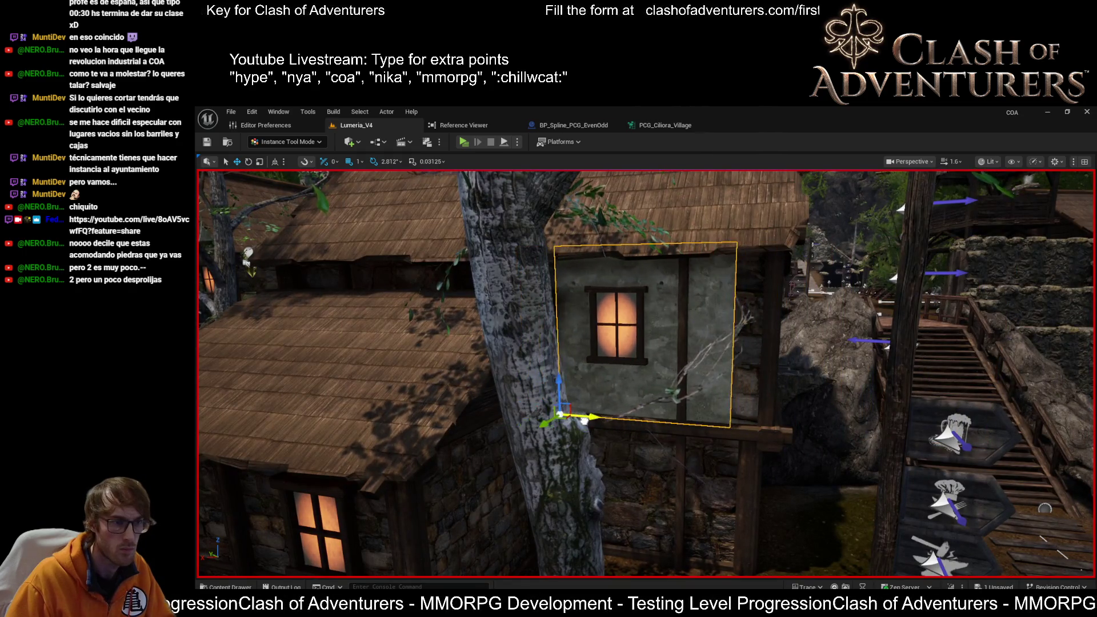
pyautogui.press('w')
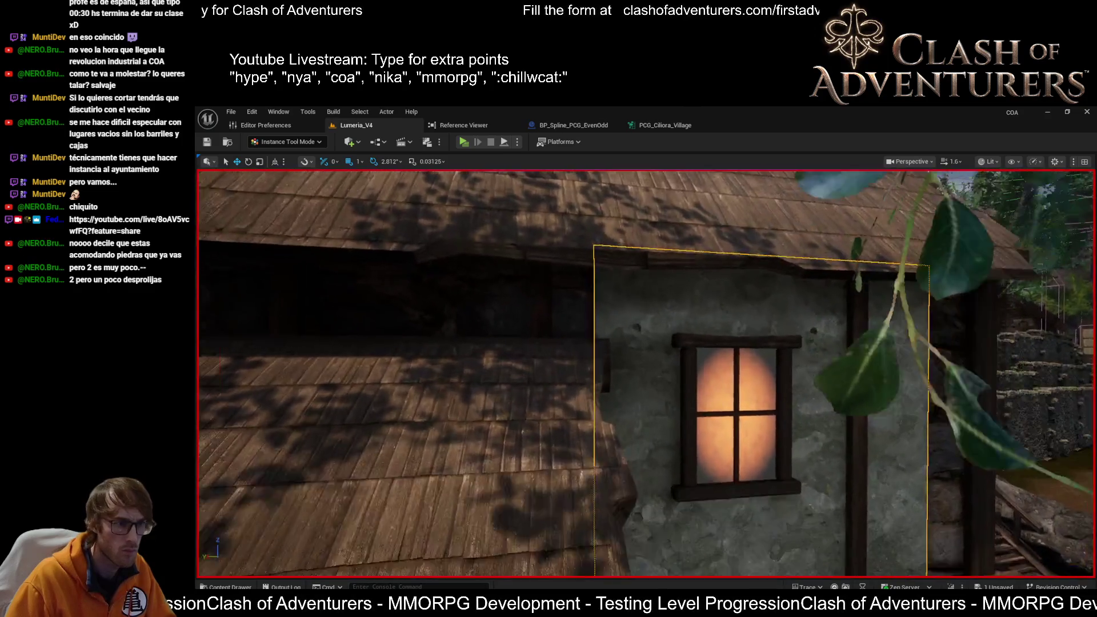
pyautogui.press('s')
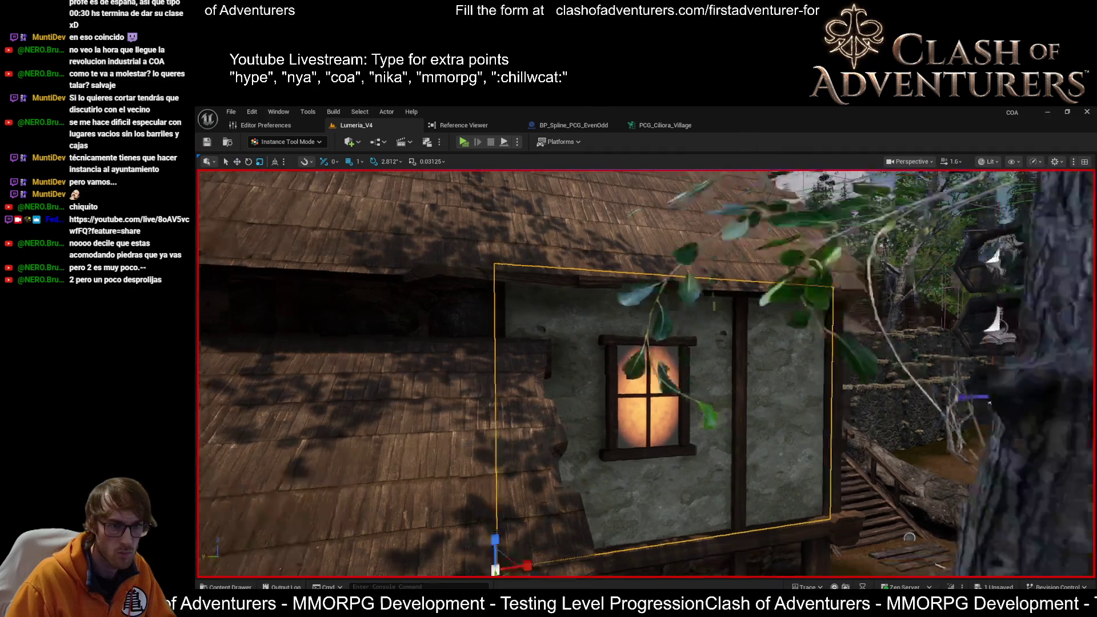
pyautogui.press('d')
pyautogui.hotkey('ctrl', 's')
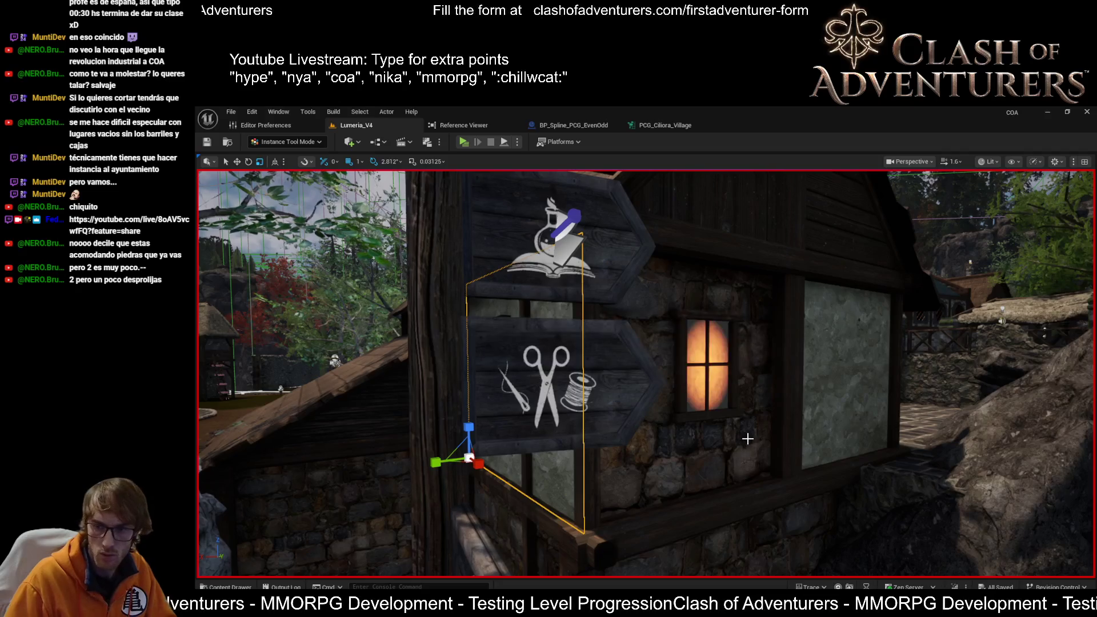
# Fly around to view the whole house with its stairs and trees.
pyautogui.press('d')
pyautogui.press('s')
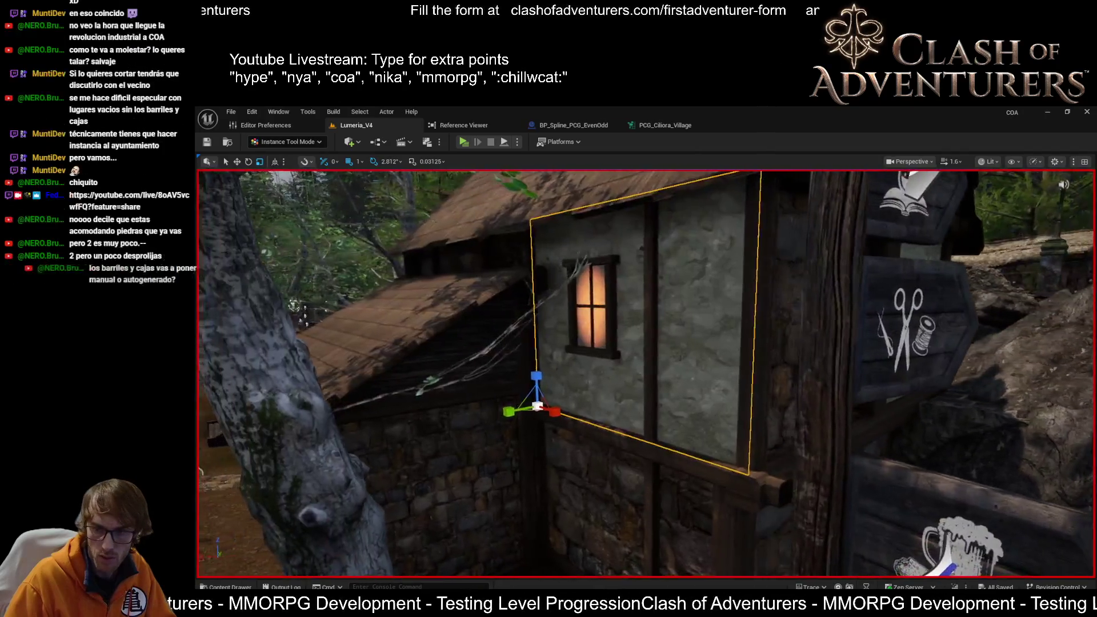
pyautogui.press('s')
pyautogui.press('d')
pyautogui.press('d')
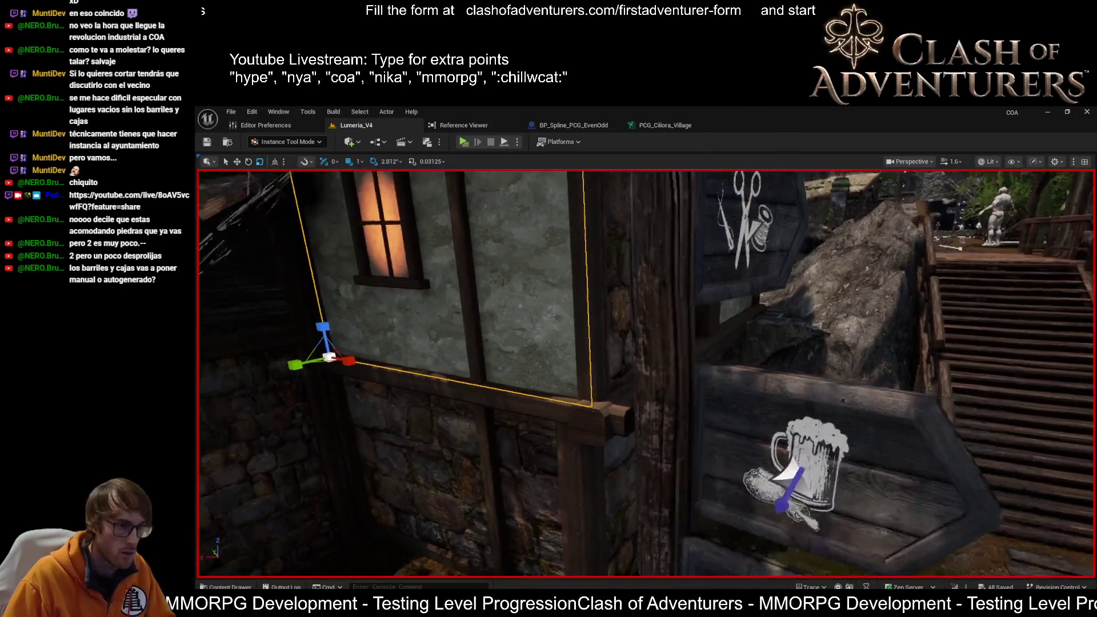
pyautogui.press('s')
pyautogui.press('s')
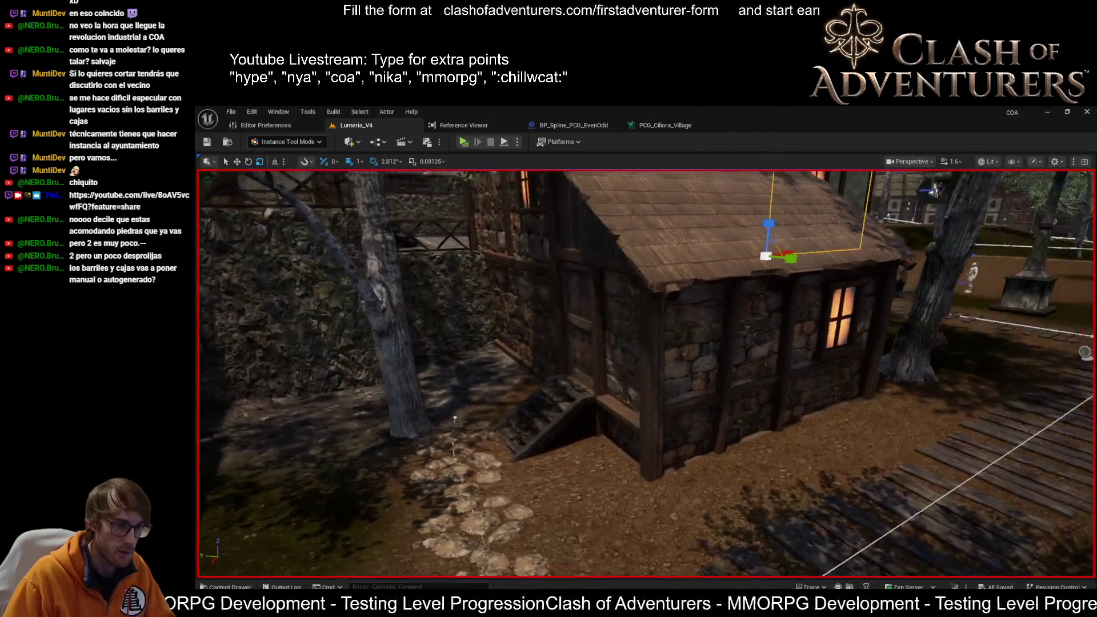
pyautogui.press('w')
pyautogui.press('s')
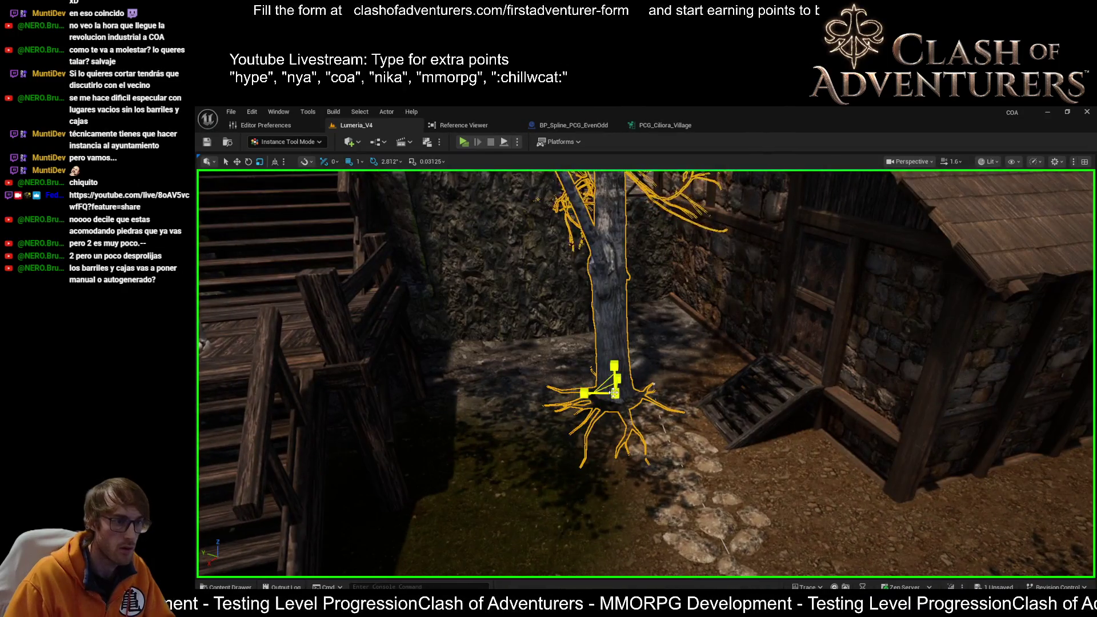
# Fly up to the tree by the stone path and enter Landscape Mode with Shift+2.
pyautogui.press('s')
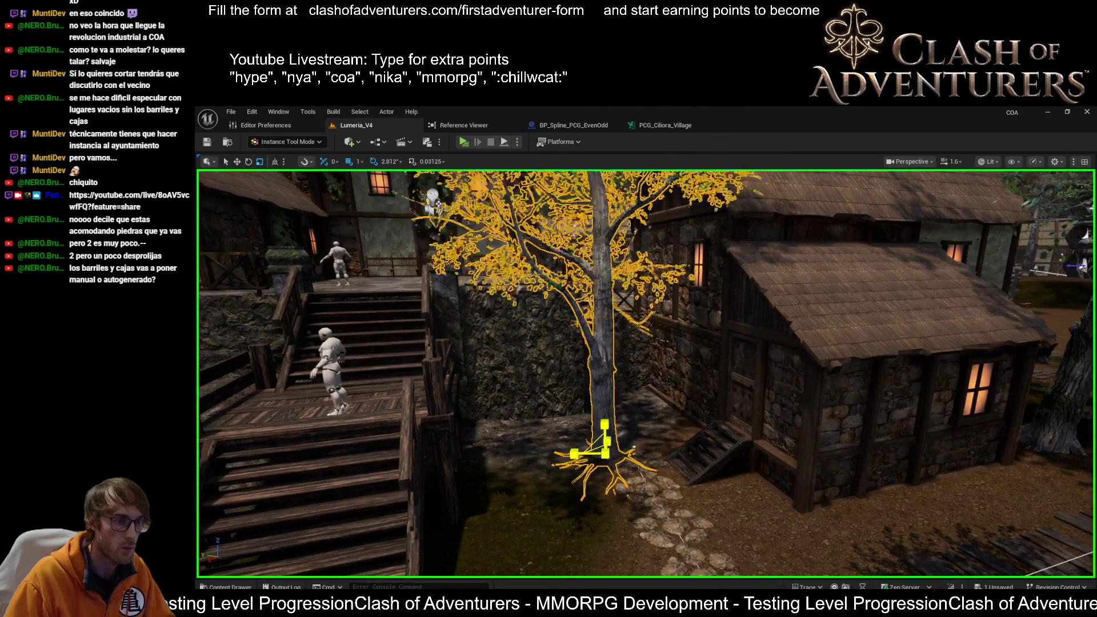
pyautogui.press('w')
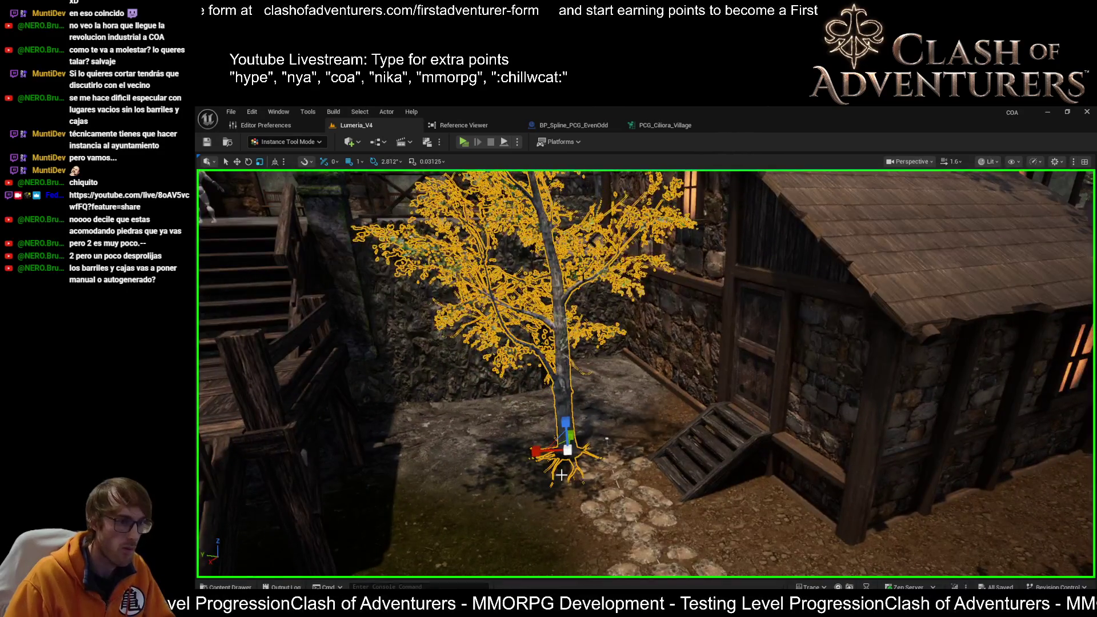
pyautogui.hotkey('shift', '2')
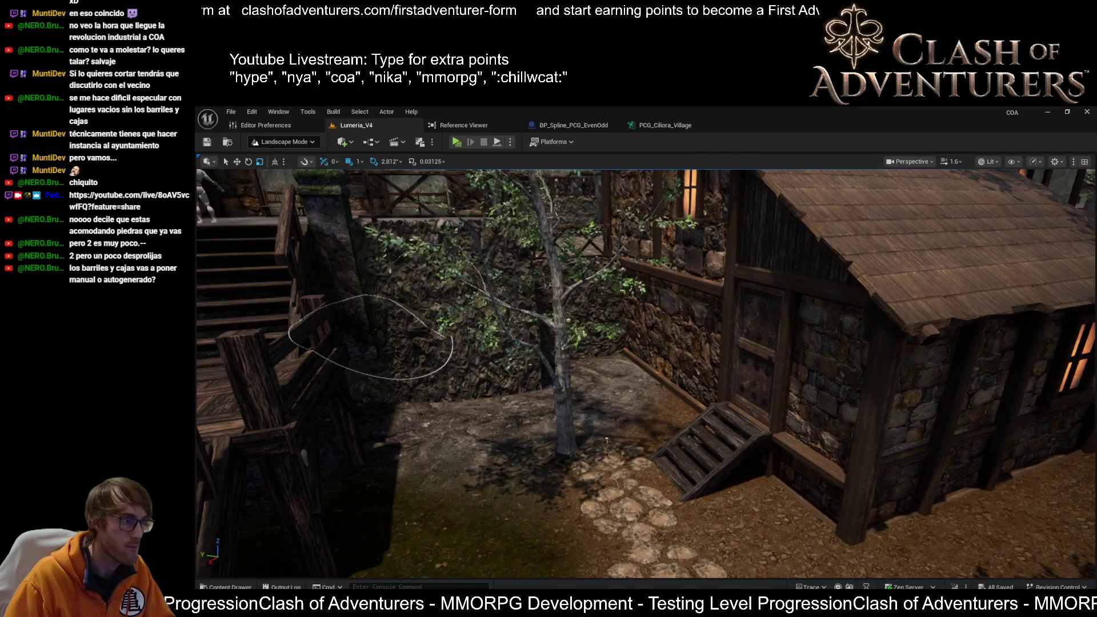
# Fly over to the rocky cliff wall beside the fenced terrace and select it.
pyautogui.press('w')
pyautogui.press('w')
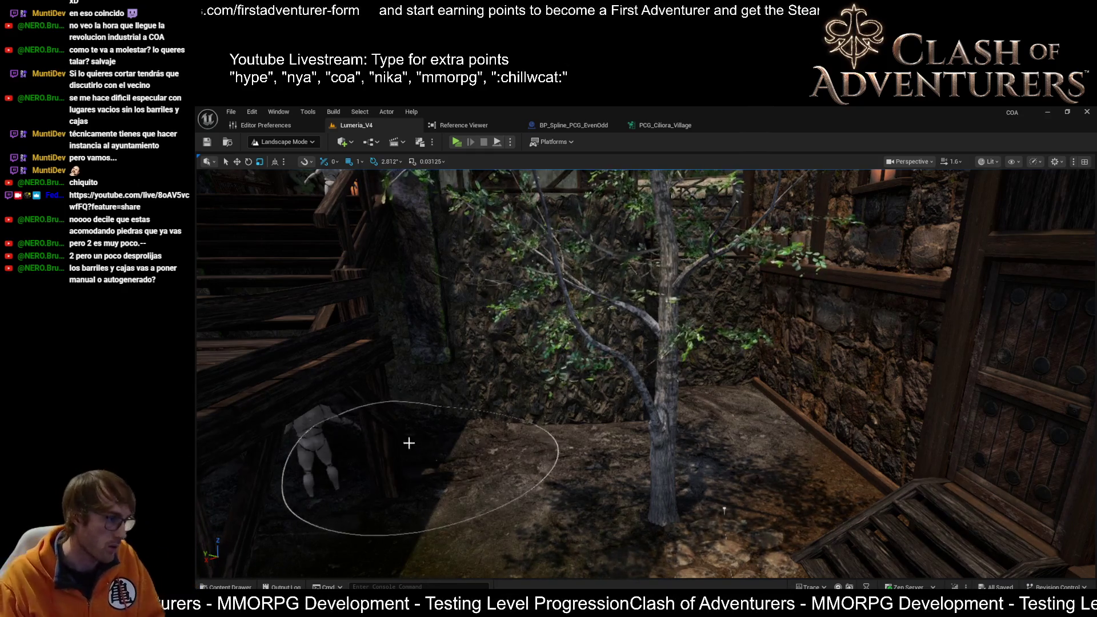
pyautogui.scroll(-8, 658, 448)
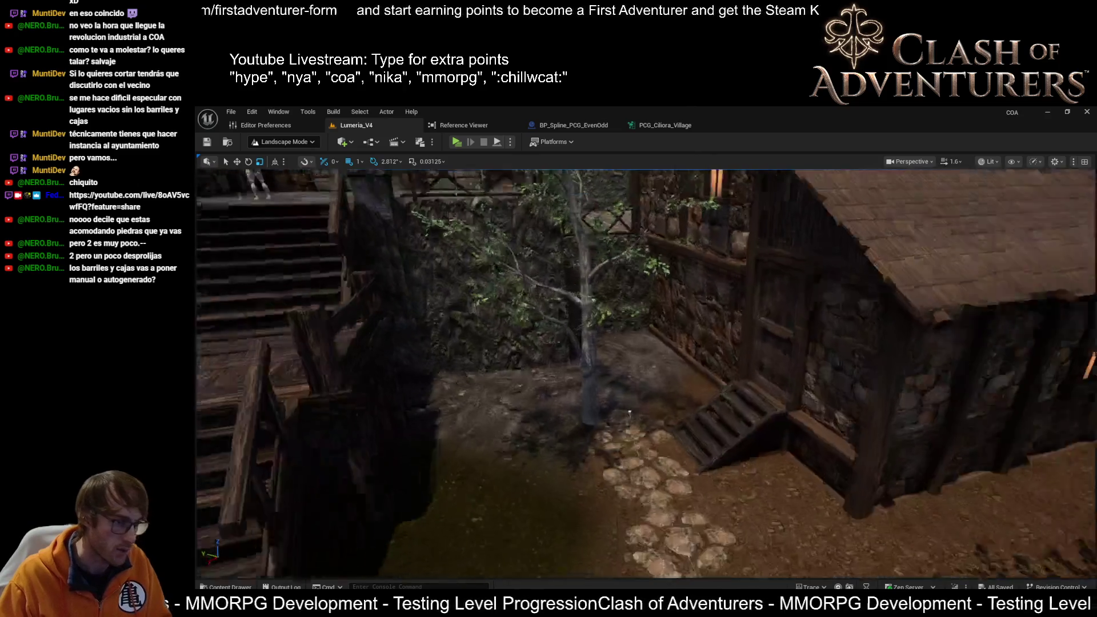
pyautogui.scroll(10, 657, 449)
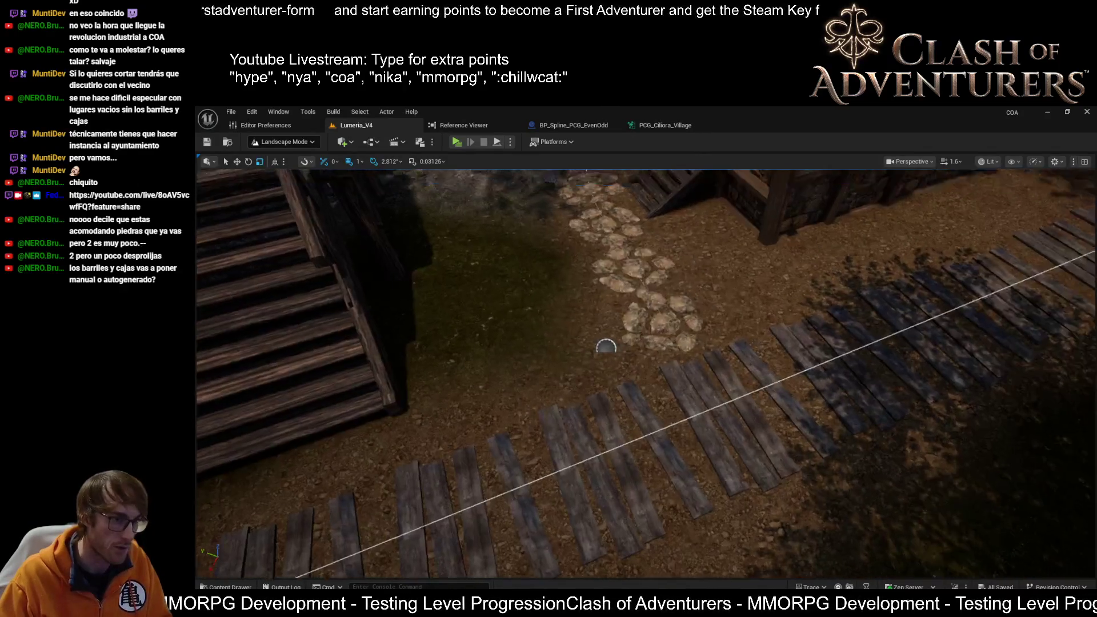
pyautogui.scroll(-5, 646, 263)
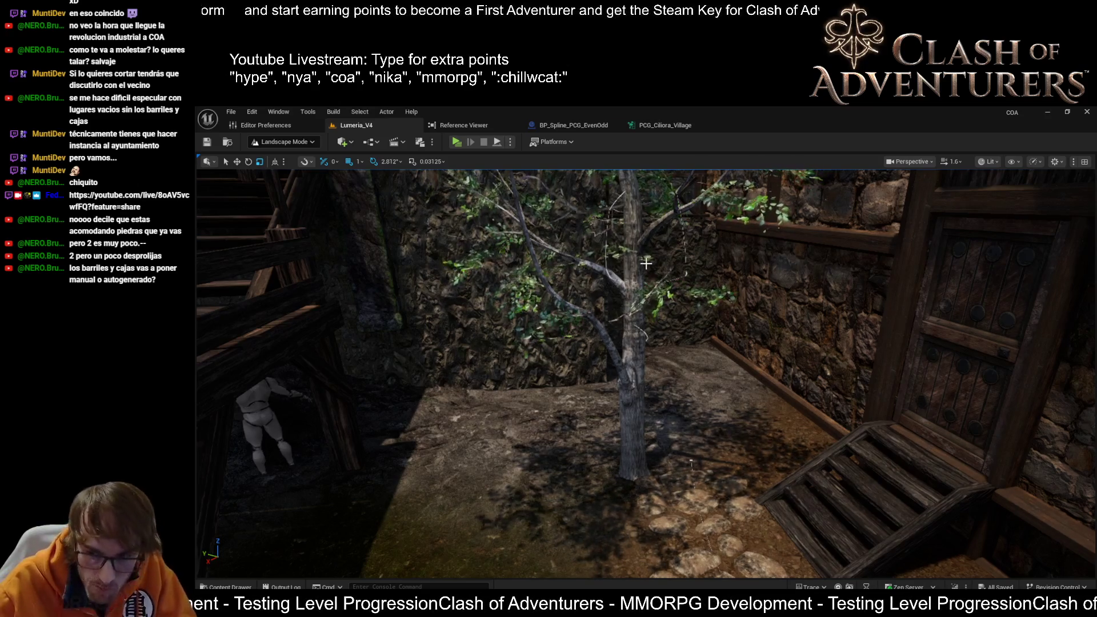
pyautogui.moveTo(561, 305); pyautogui.dragTo(583, 300)
pyautogui.moveTo(617, 423); pyautogui.dragTo(622, 422)
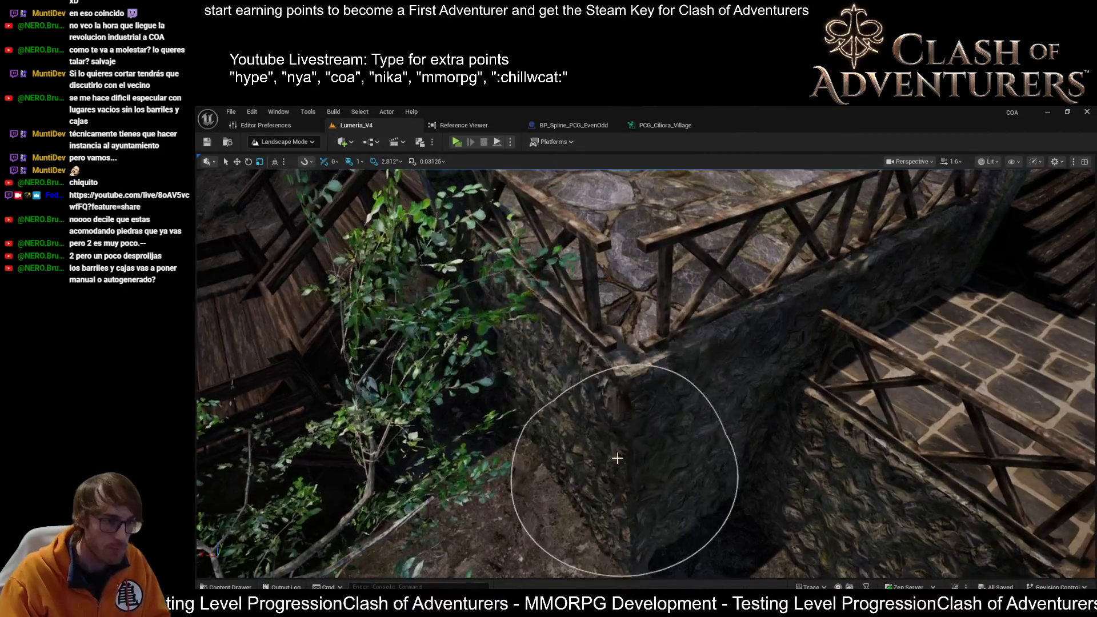
pyautogui.click(615, 448)
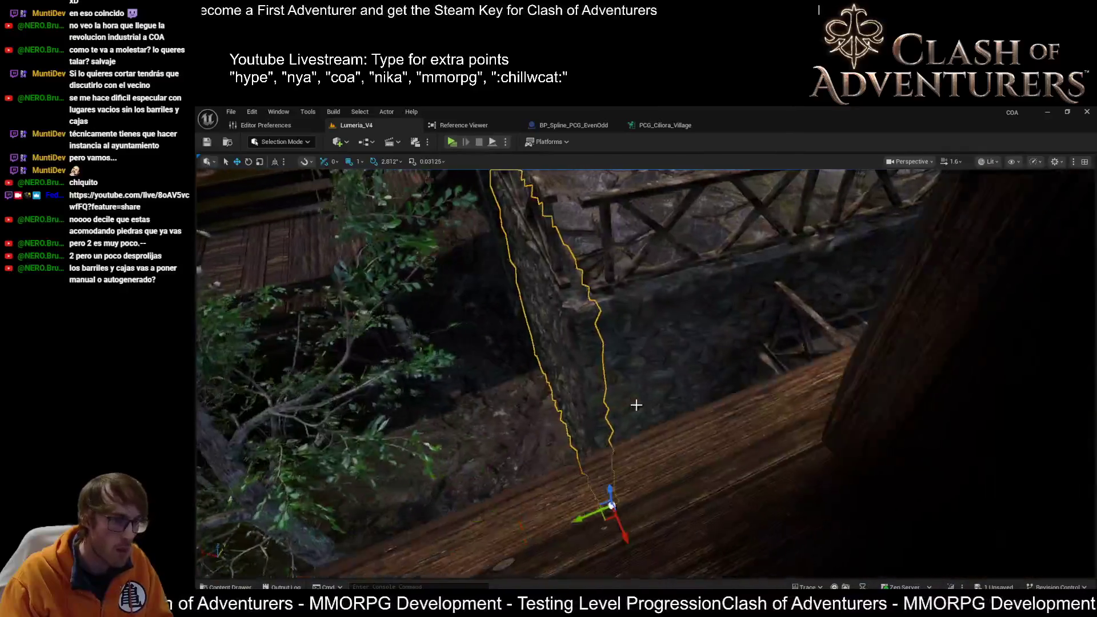
# Inspect the selected rock wall by the stairs gap up close, then re-enter Landscape Mode.
pyautogui.moveTo(637, 405); pyautogui.dragTo(637, 365)
pyautogui.scroll(-5, 729, 506)
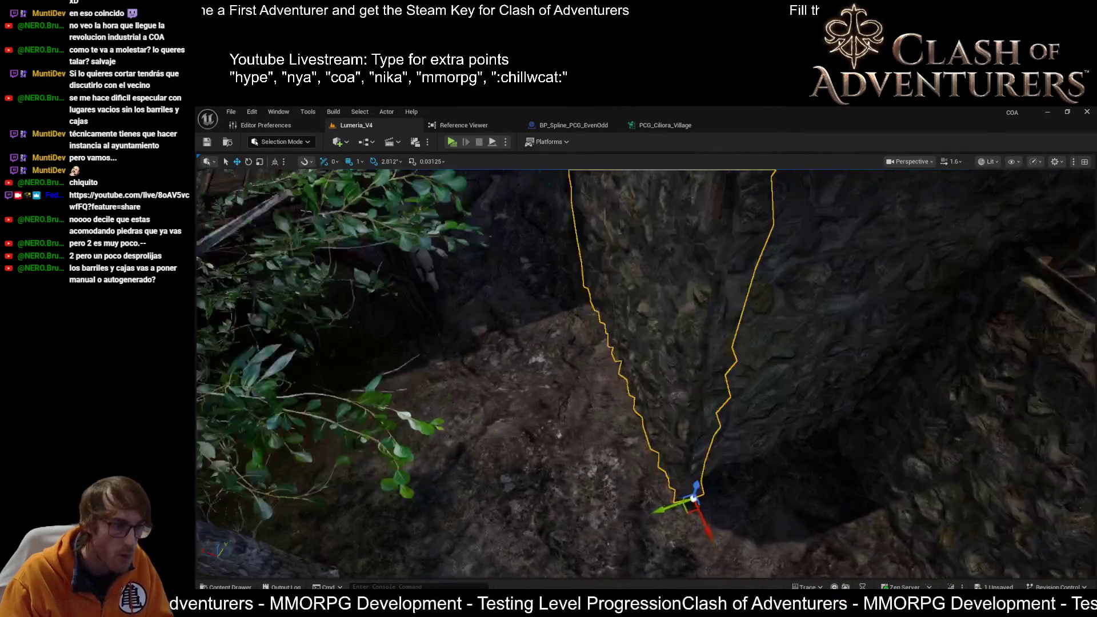
pyautogui.moveTo(719, 509); pyautogui.dragTo(719, 440)
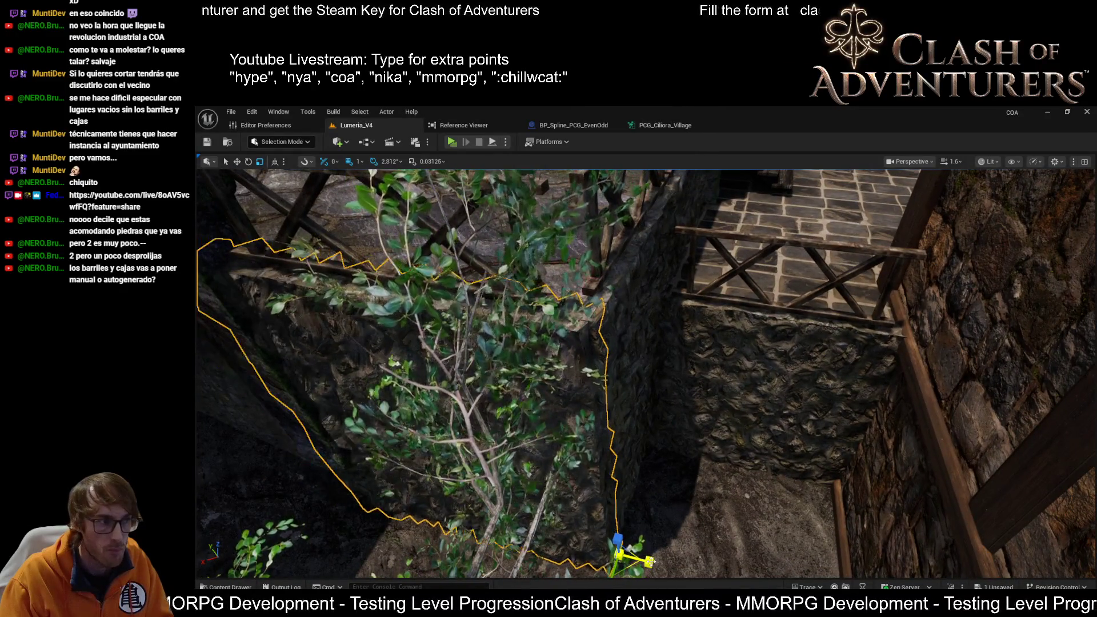
pyautogui.scroll(-2, 646, 371)
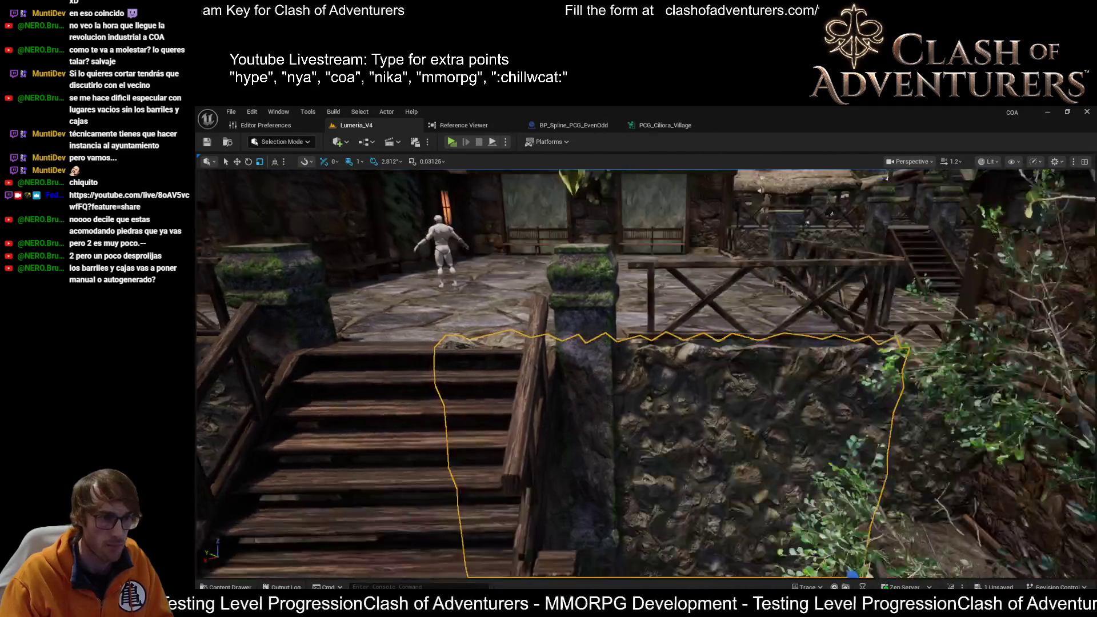
pyautogui.scroll(-2, 646, 372)
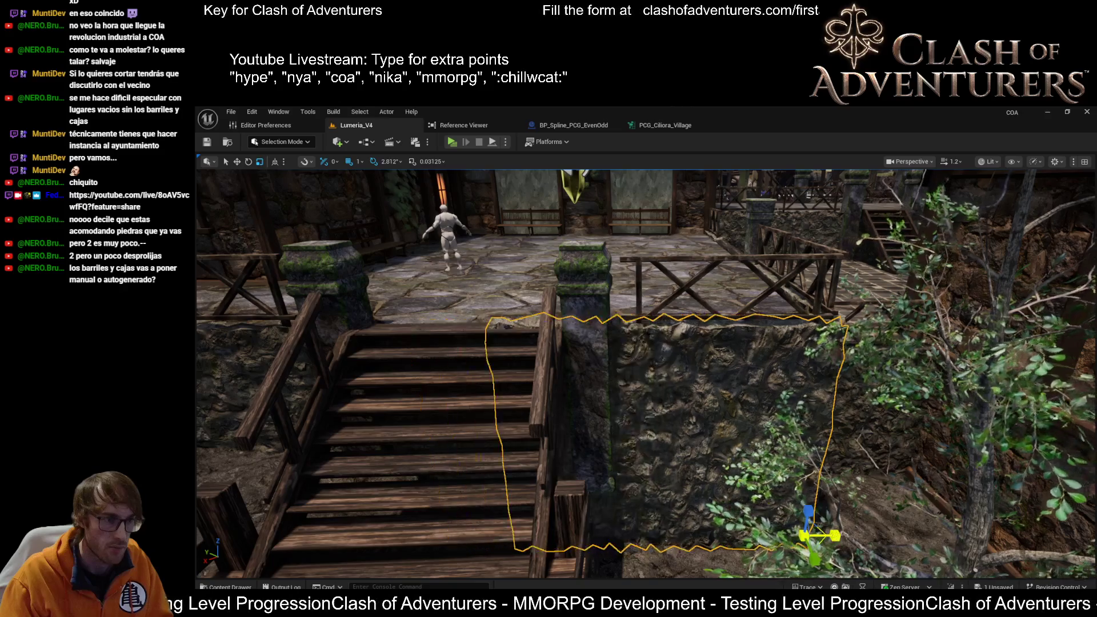
pyautogui.scroll(5, 645, 372)
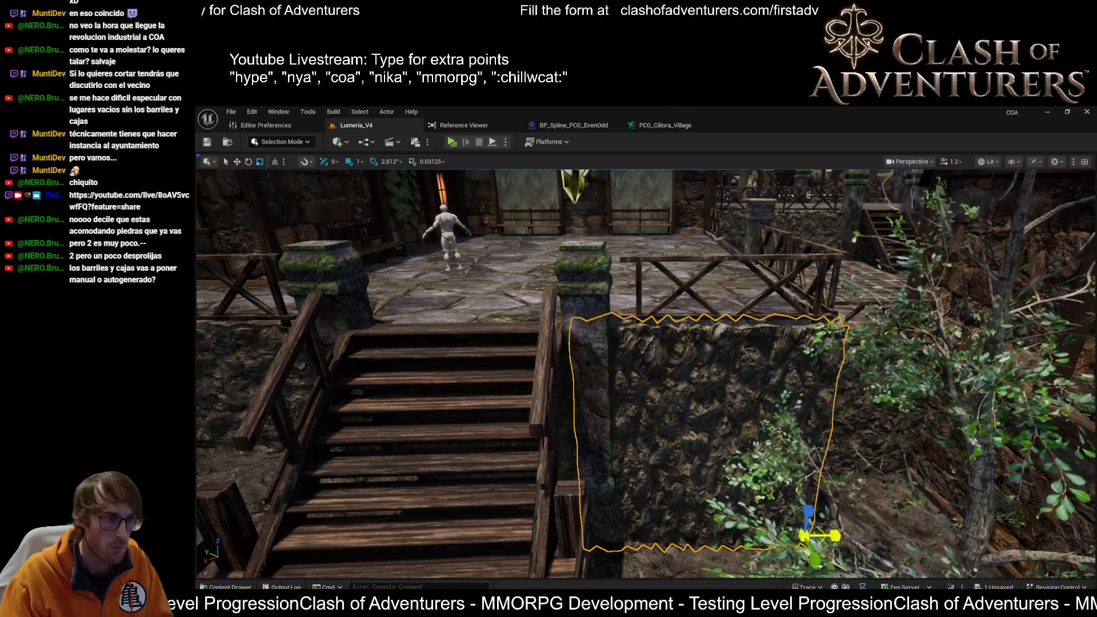
pyautogui.scroll(-5, 645, 371)
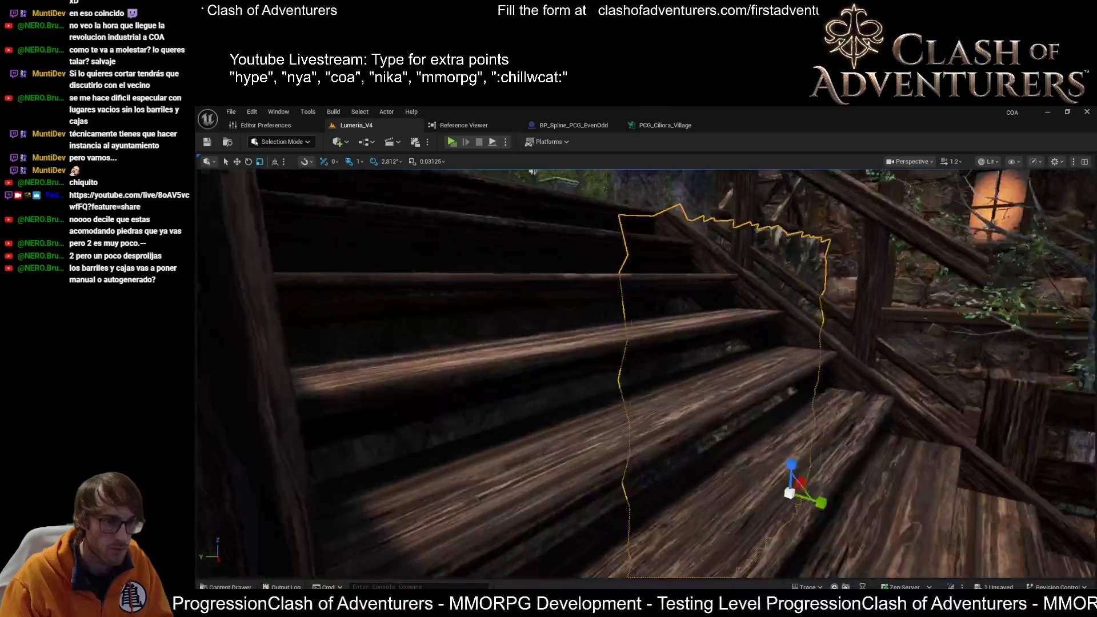
pyautogui.scroll(-5, 646, 372)
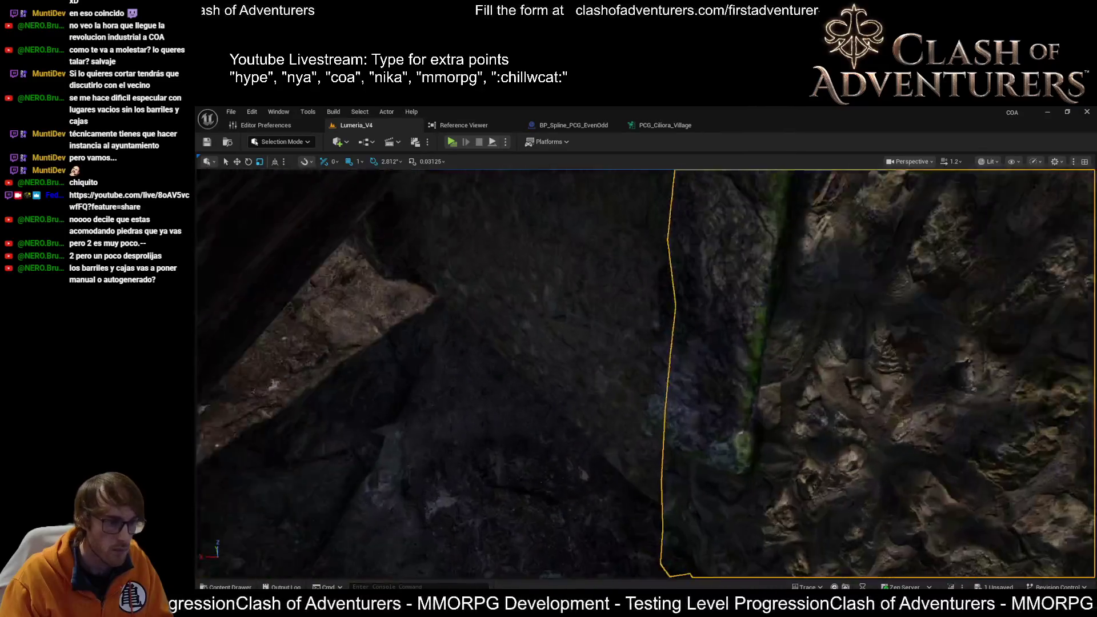
pyautogui.scroll(-5, 645, 372)
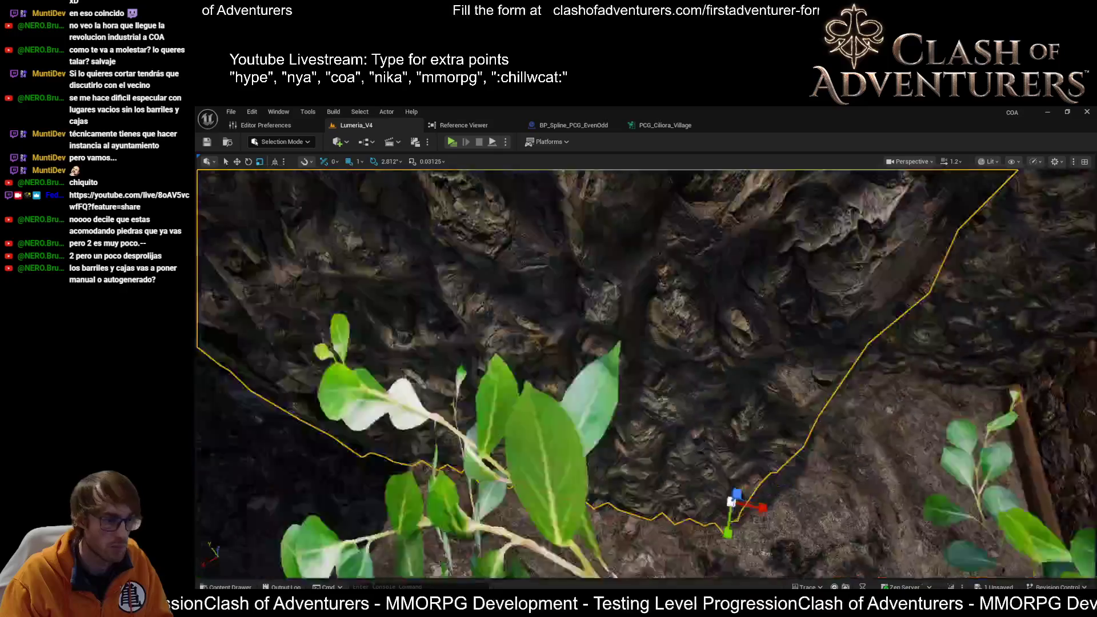
pyautogui.scroll(-5, 764, 497)
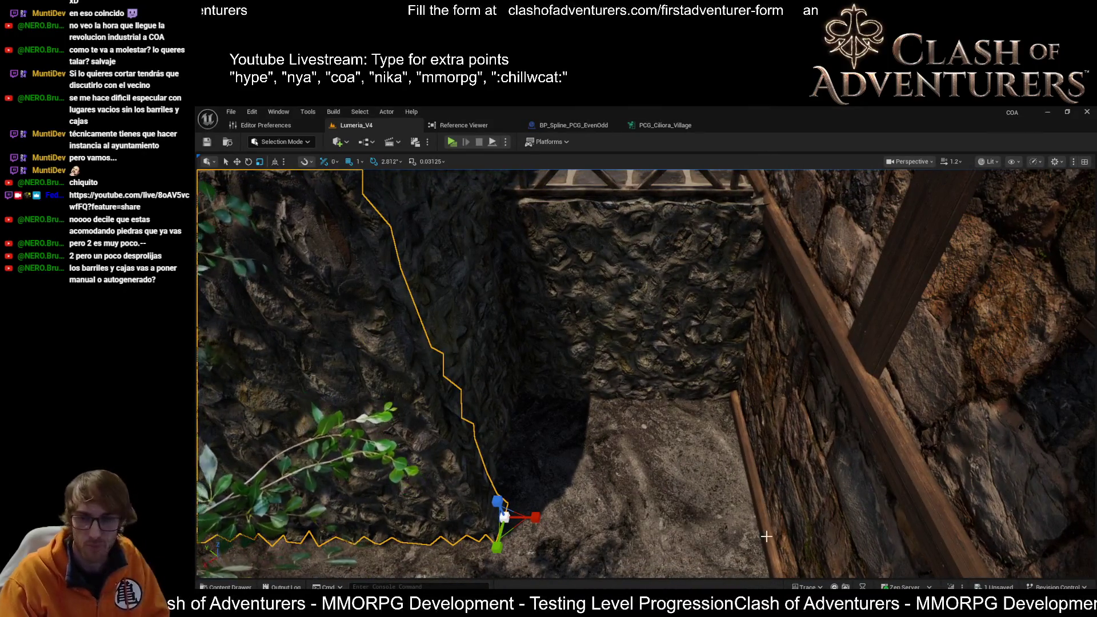
pyautogui.hotkey('shift', '2')
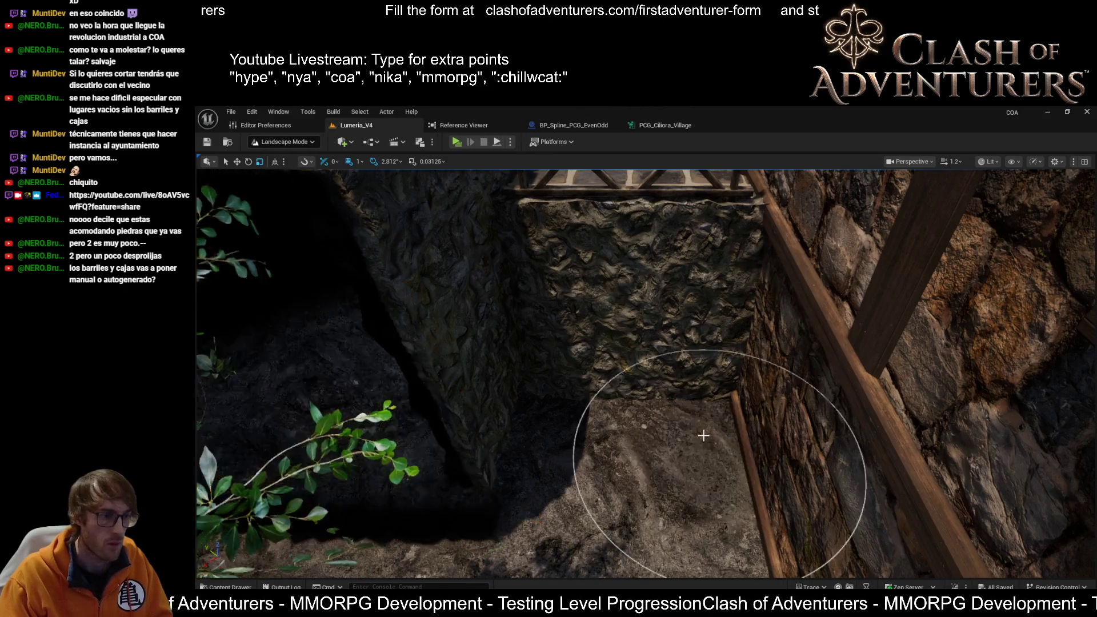
# Sculpt a shallow depression into the ground beside the tree.
pyautogui.scroll(-5, 711, 478)
pyautogui.scroll(-5, 708, 436)
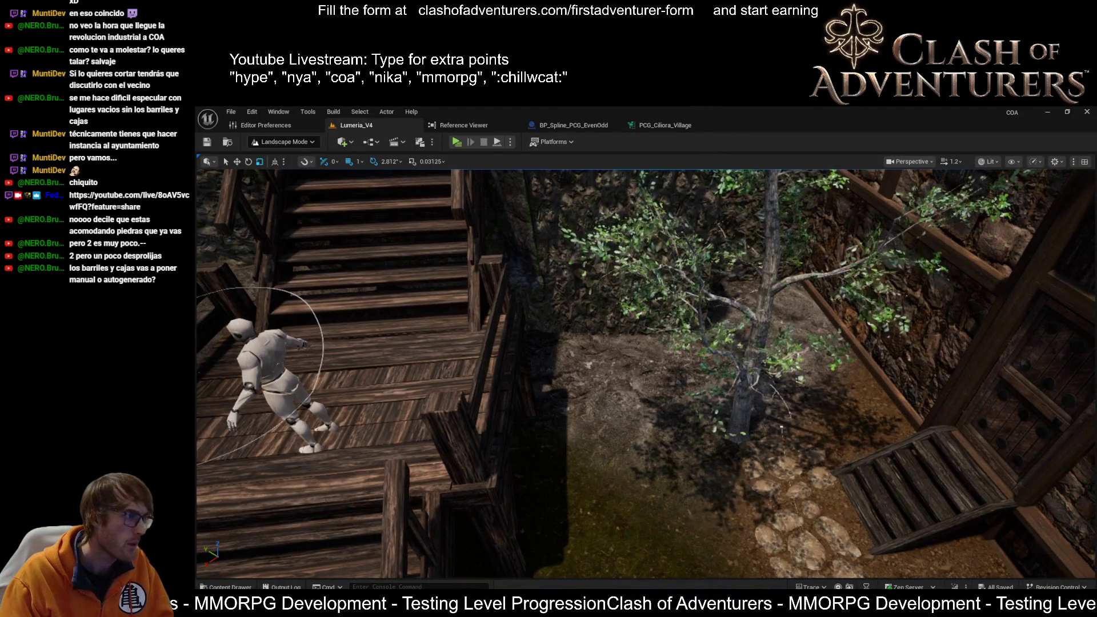
pyautogui.moveTo(703, 455); pyautogui.dragTo(641, 403)
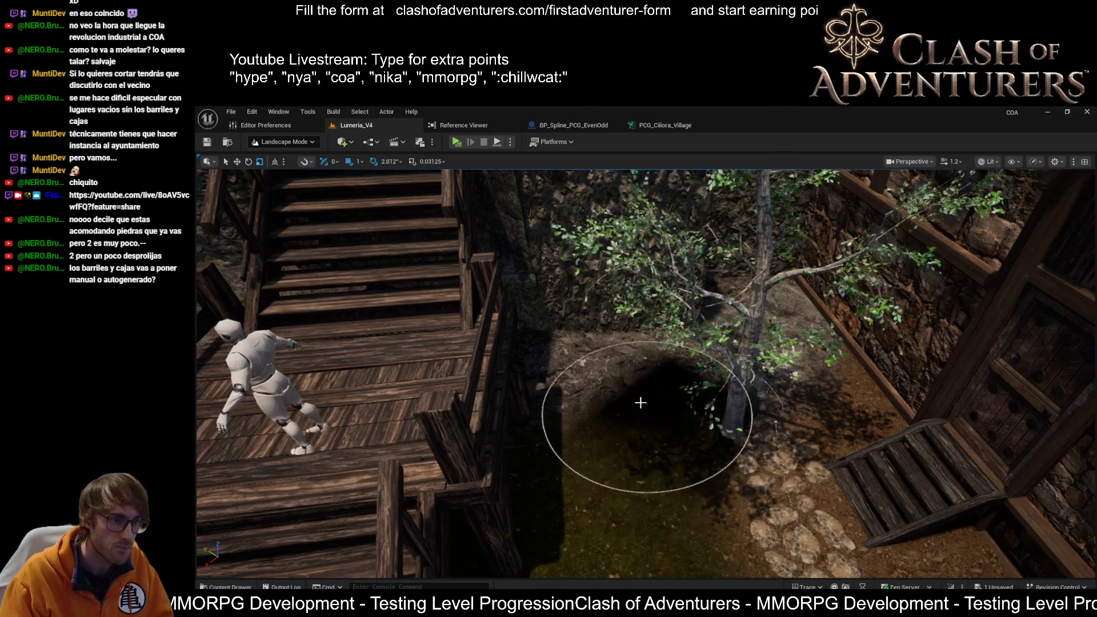
# Select and frame the nearby rock, then return to Landscape Mode.
pyautogui.hotkey('shift', '1')
pyautogui.scroll(5, 674, 412)
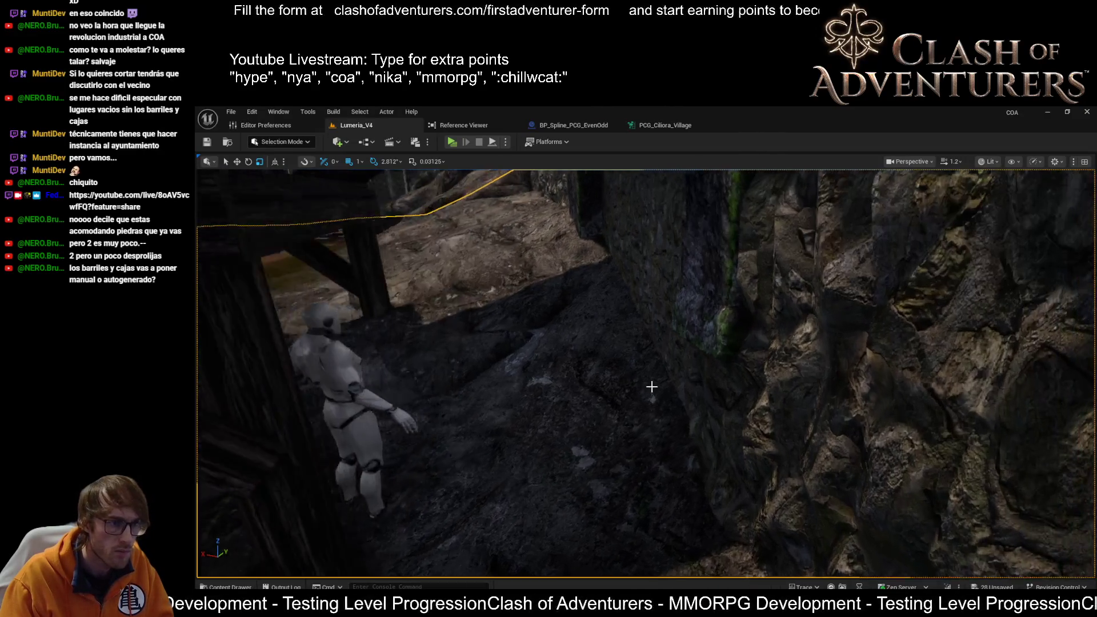
pyautogui.click(541, 289)
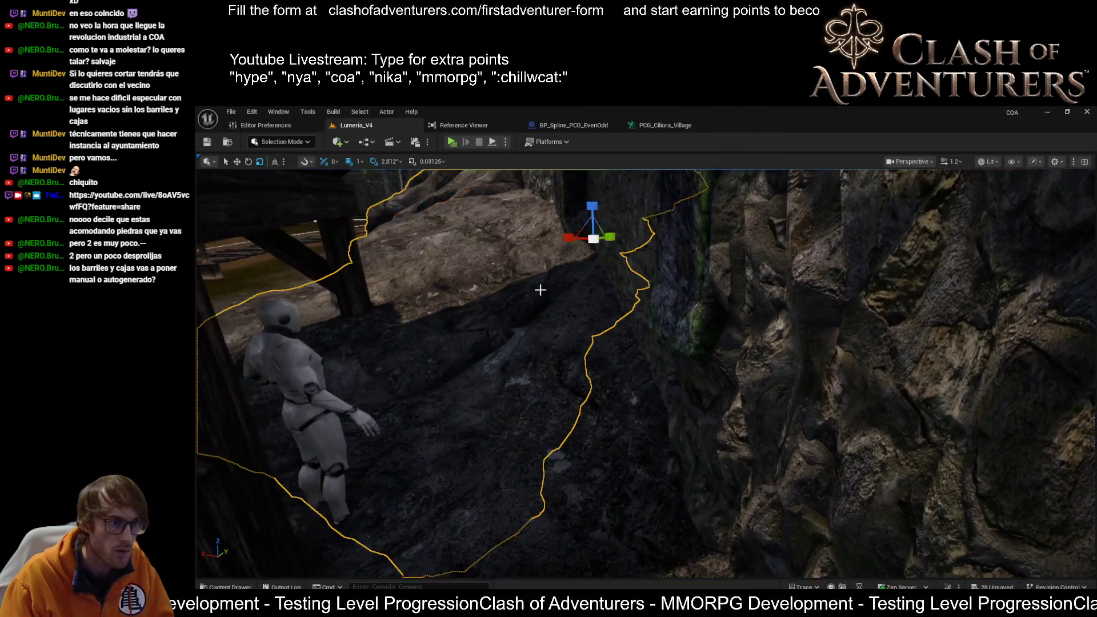
pyautogui.press('f')
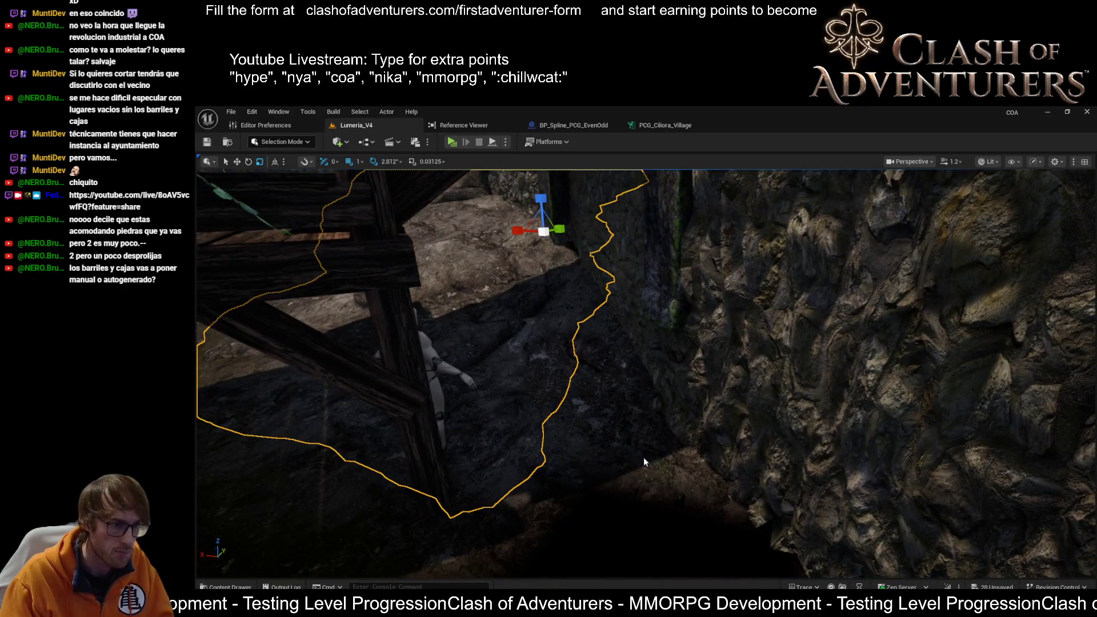
pyautogui.hotkey('shift', '2')
pyautogui.scroll(5, 663, 465)
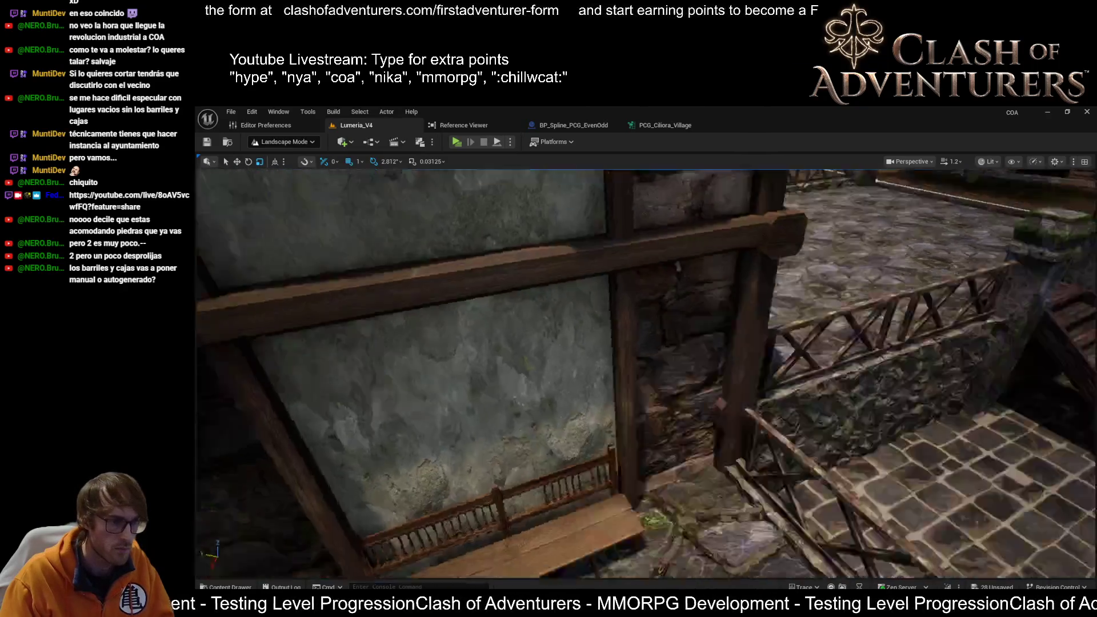
# Fly the view past the tree to the rock wall, then back to the stairs and stone path.
pyautogui.scroll(-5, 645, 371)
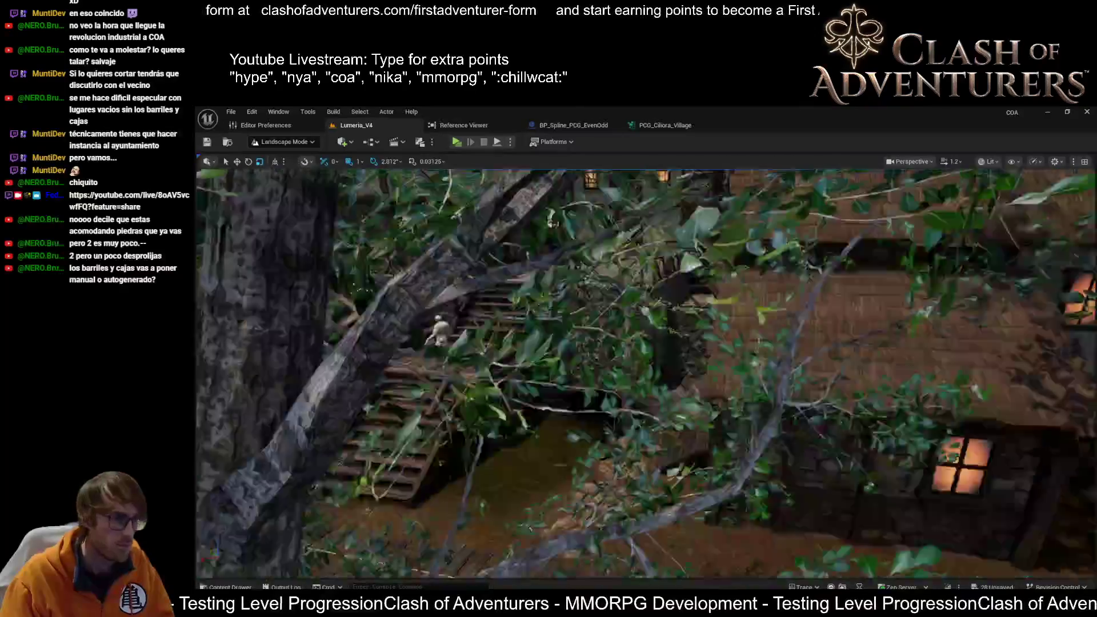
pyautogui.scroll(5, 712, 503)
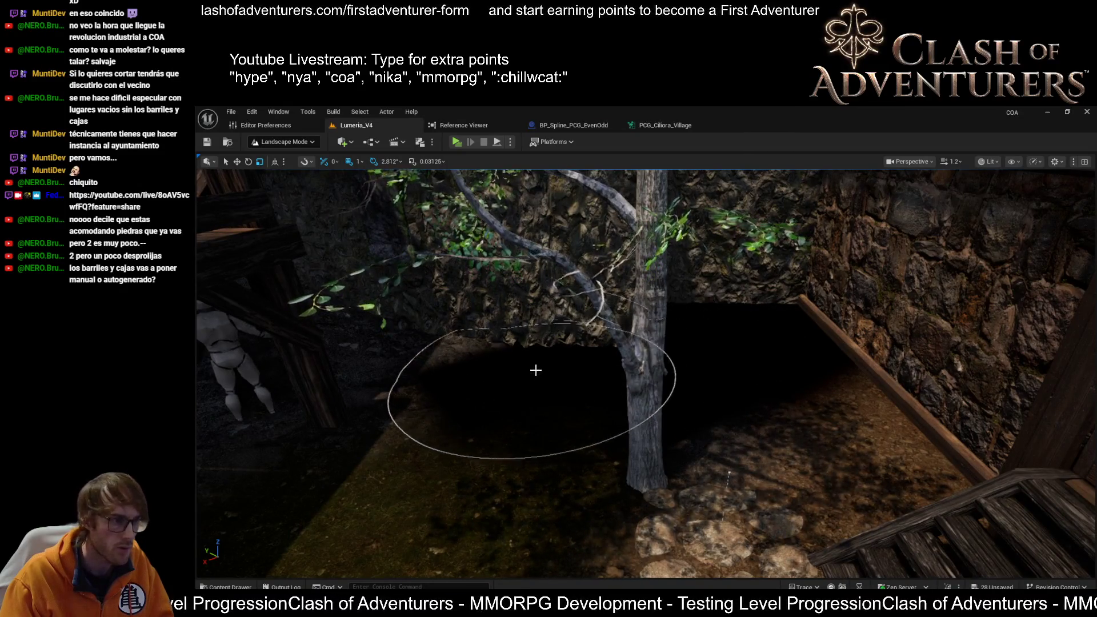
pyautogui.moveTo(729, 475)
pyautogui.mouseDown()
pyautogui.moveTo(703, 491)
pyautogui.moveTo(674, 483)
pyautogui.moveTo(568, 367)
pyautogui.mouseUp()
pyautogui.moveTo(688, 447)
pyautogui.mouseDown()
pyautogui.moveTo(657, 434)
pyautogui.moveTo(640, 457)
pyautogui.moveTo(686, 440)
pyautogui.moveTo(608, 423)
pyautogui.moveTo(572, 457)
pyautogui.moveTo(721, 422)
pyautogui.moveTo(651, 468)
pyautogui.moveTo(600, 474)
pyautogui.moveTo(691, 372)
pyautogui.moveTo(729, 347)
pyautogui.mouseUp()
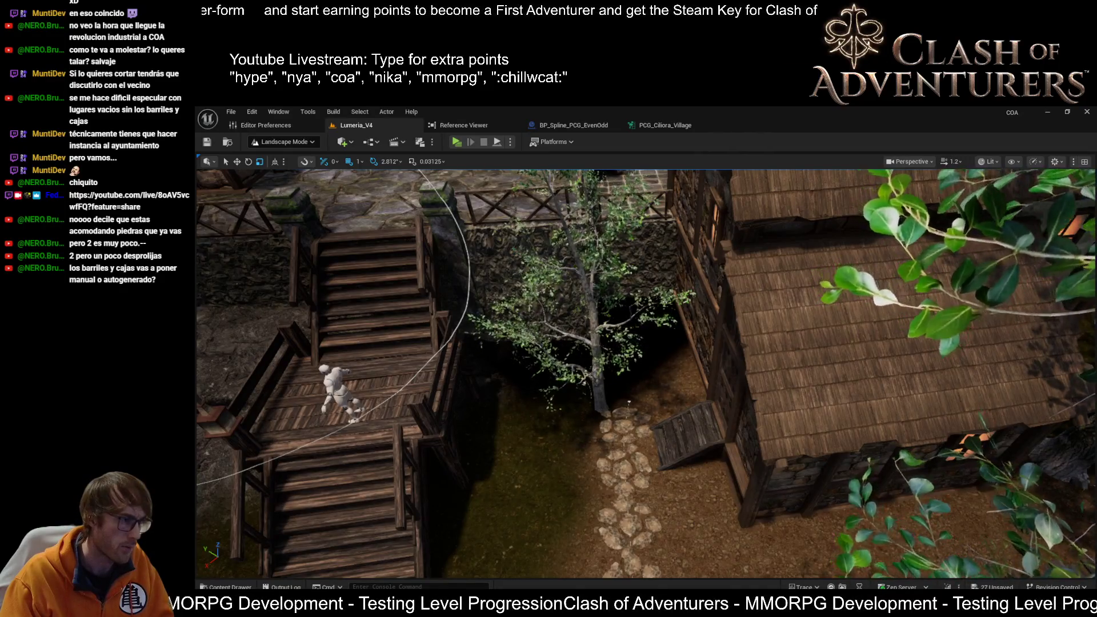
pyautogui.moveTo(629, 403); pyautogui.dragTo(723, 428)
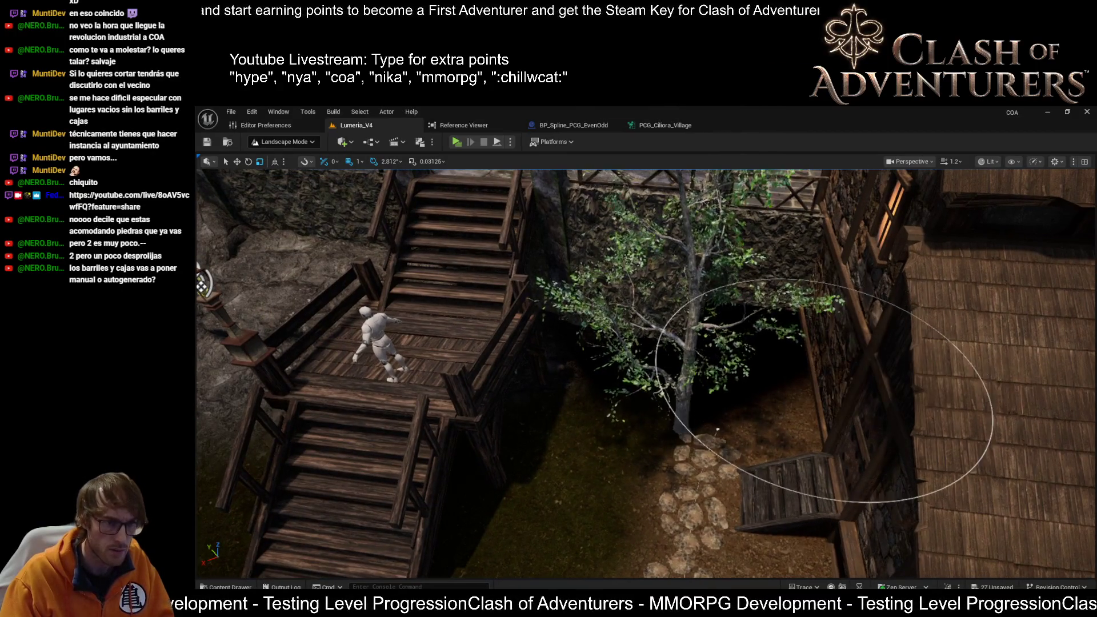
pyautogui.scroll(5, 845, 356)
pyautogui.scroll(3, 675, 380)
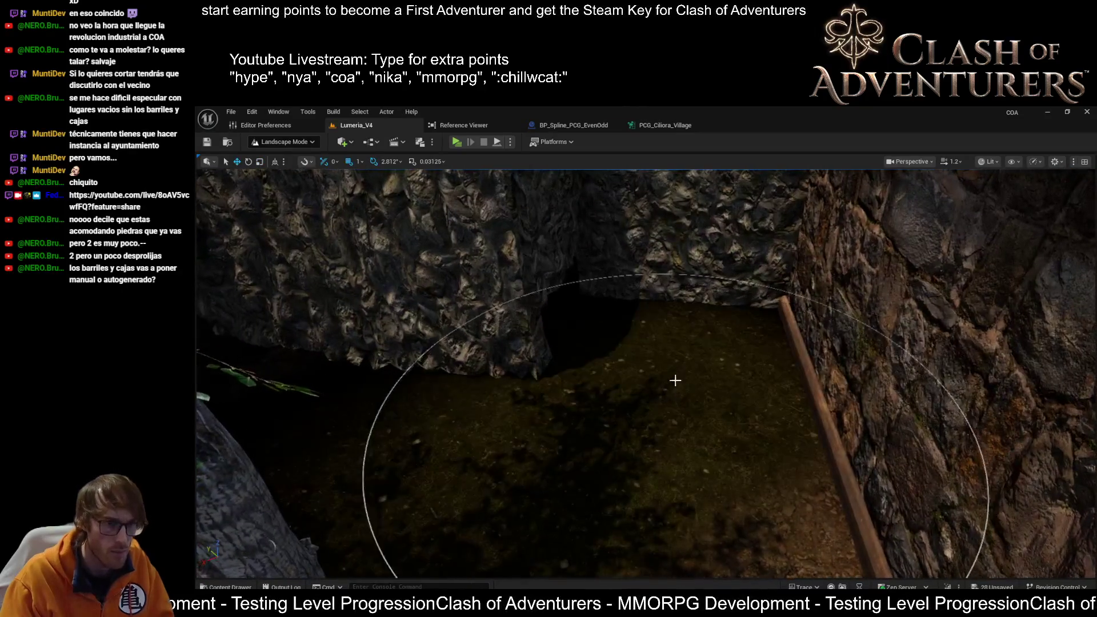
pyautogui.scroll(-5, 643, 352)
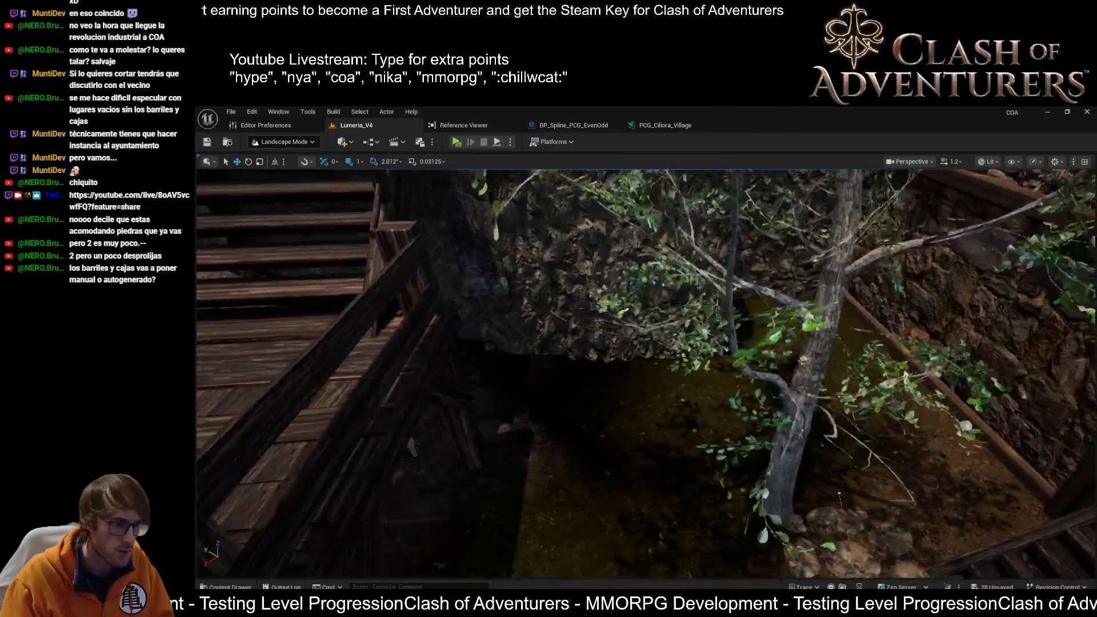
pyautogui.scroll(3, 649, 376)
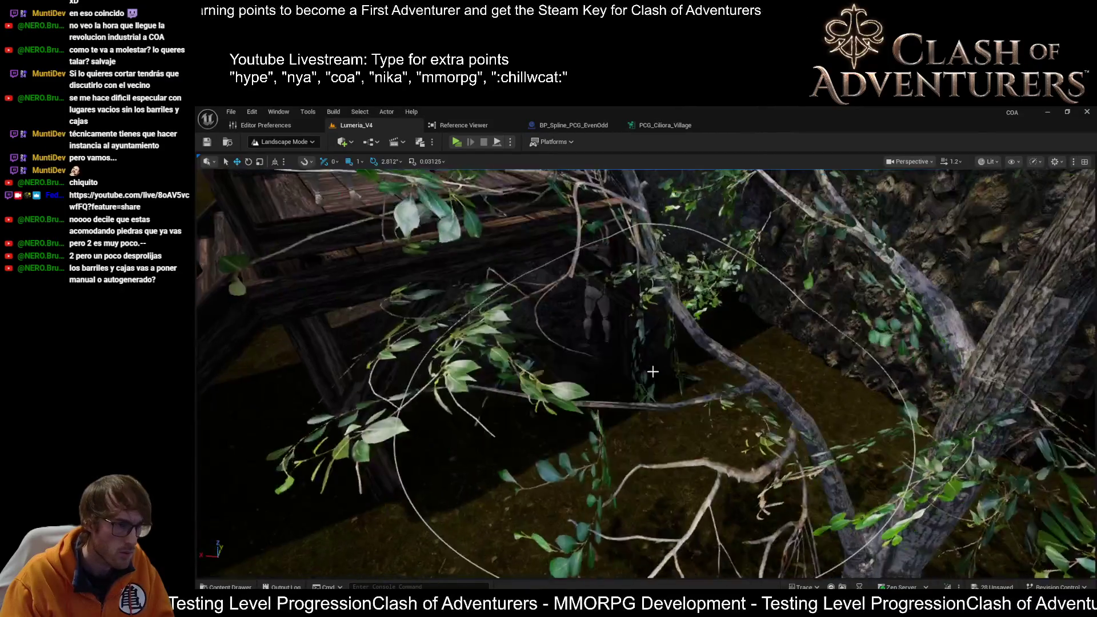
# Switch the viewport to Wireframe, then Unlit, and zoom to inspect the ground.
pyautogui.hotkey('alt', '2')
pyautogui.hotkey('alt', '3')
pyautogui.scroll(-3, 769, 370)
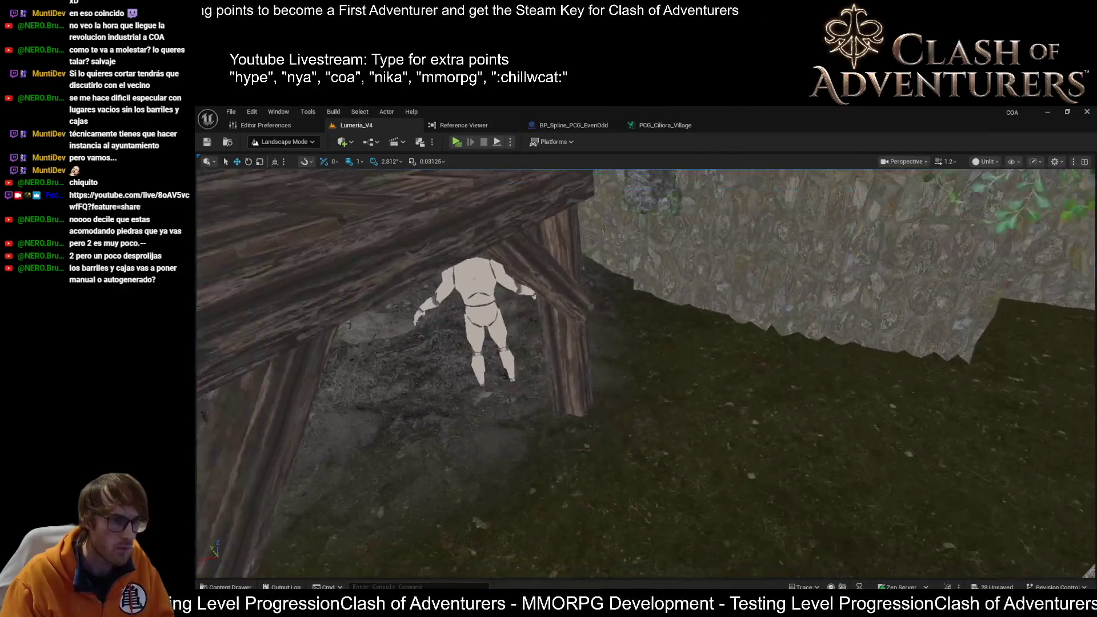
pyautogui.scroll(-5, 657, 354)
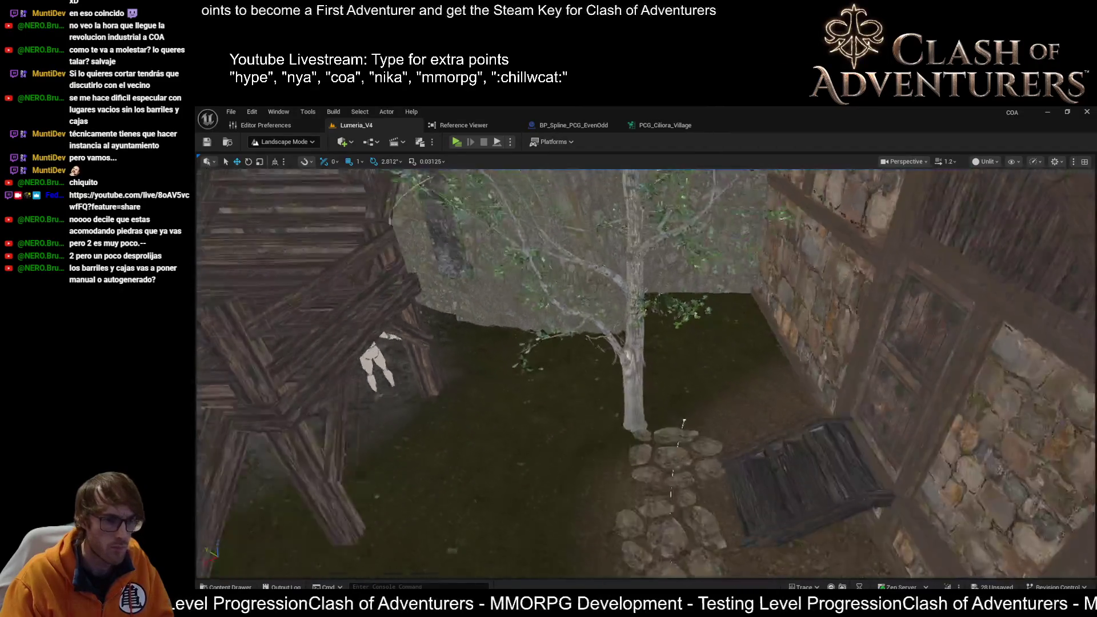
pyautogui.scroll(-2, 664, 331)
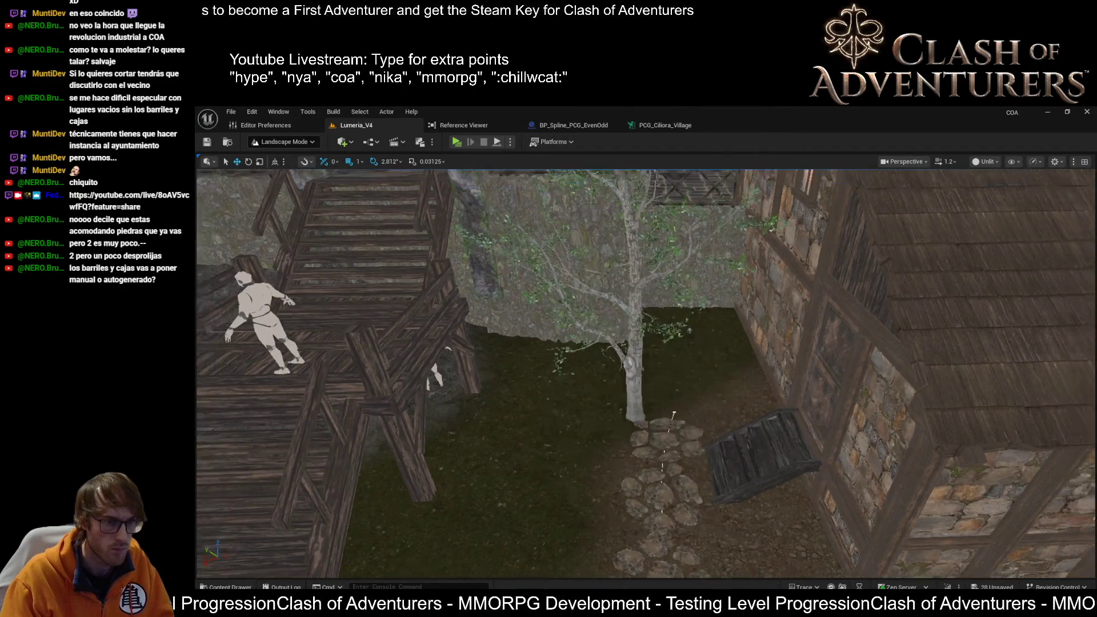
pyautogui.scroll(4, 671, 340)
pyautogui.scroll(-4, 683, 347)
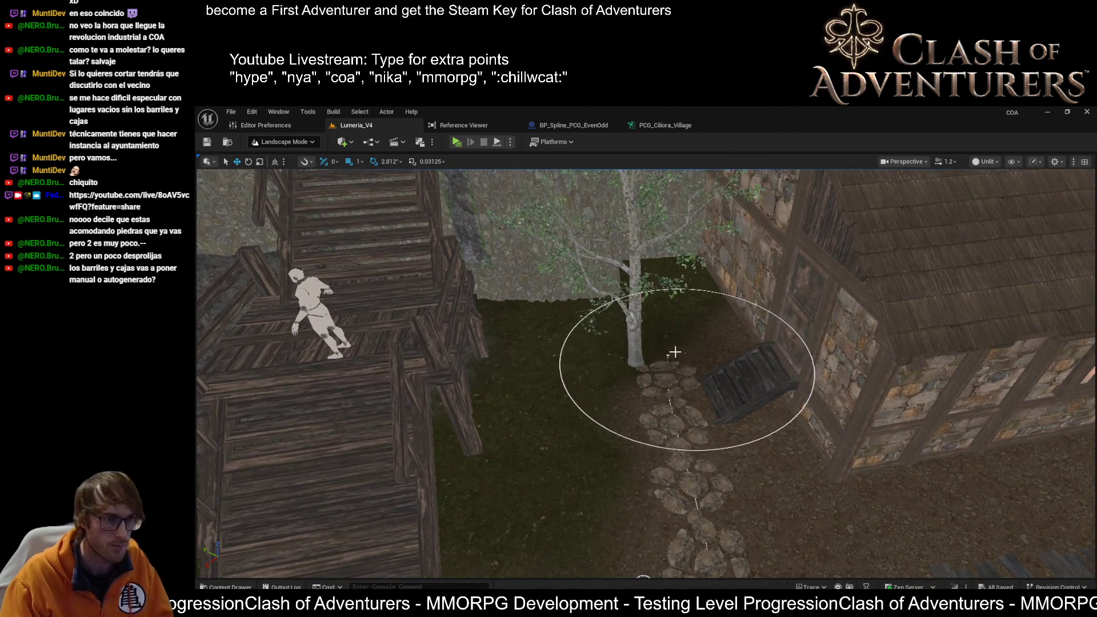
# Return to Selection Mode and select and frame the tree beside the stone path.
pyautogui.hotkey('shift', '1')
pyautogui.click(640, 331)
pyautogui.press('f')
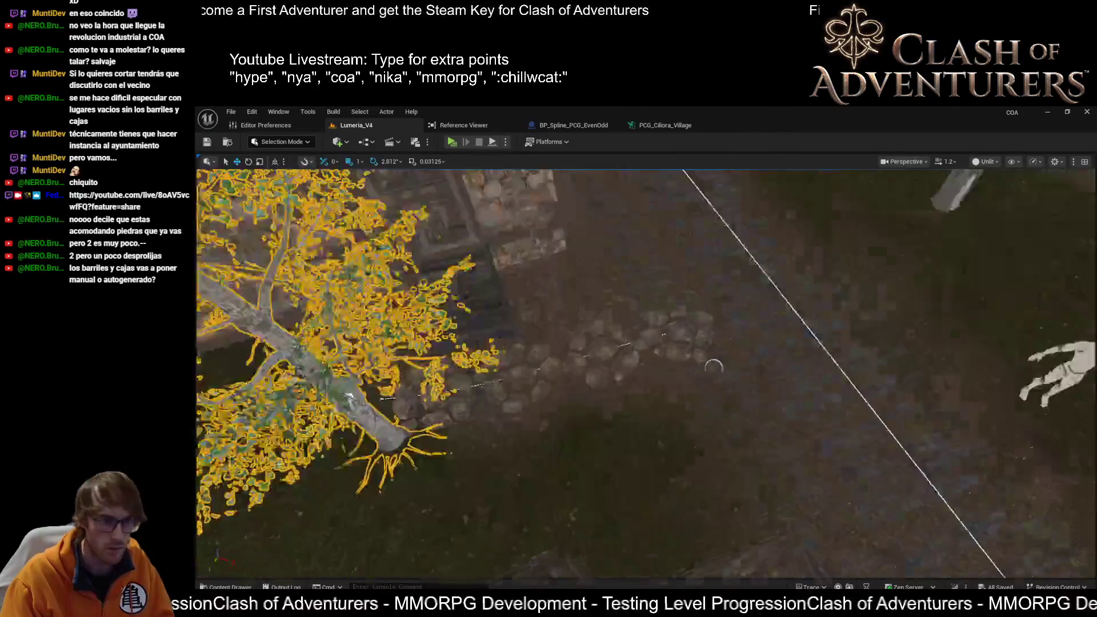
# In Instance Tool Mode, pick the tree and shift it slightly left.
pyautogui.scroll(-2, 671, 402)
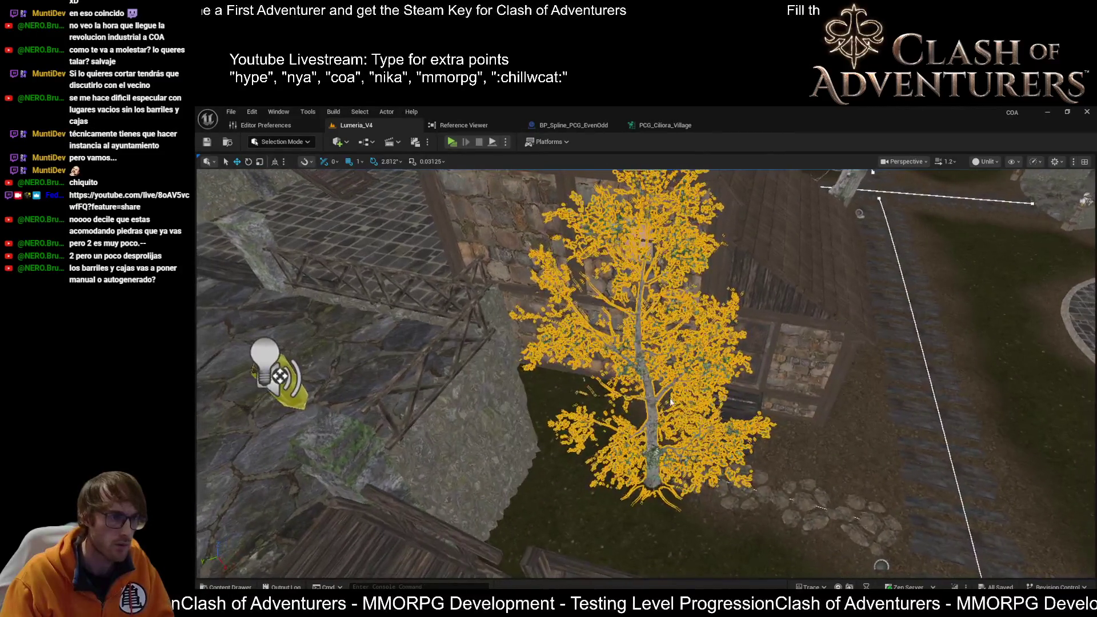
pyautogui.hotkey('shift', '2')
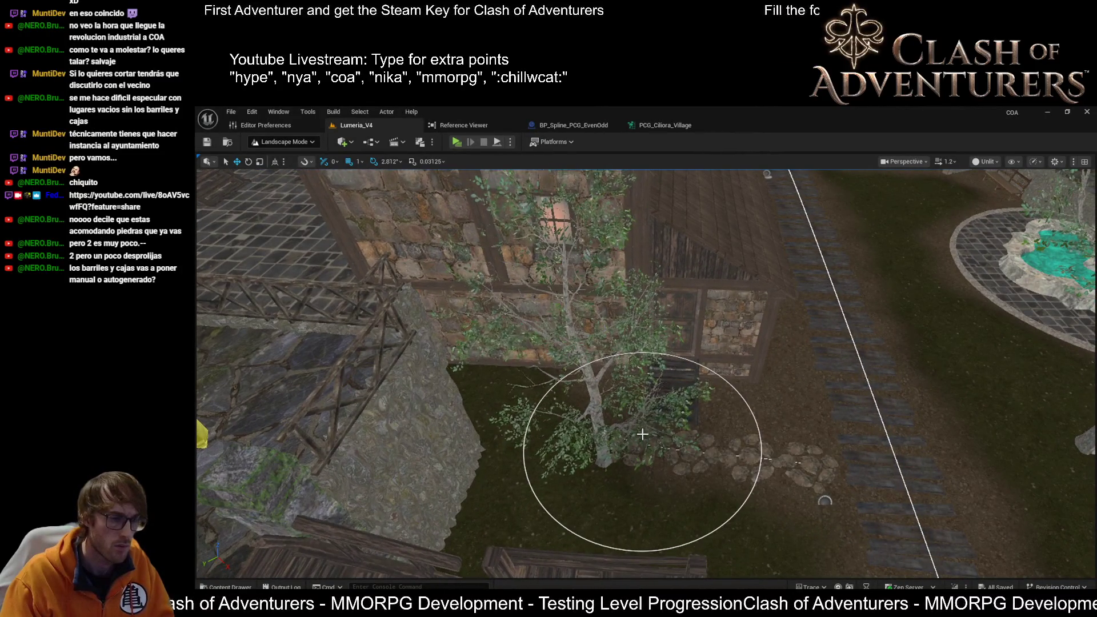
pyautogui.hotkey('shift', '1')
pyautogui.hotkey('shift', '3')
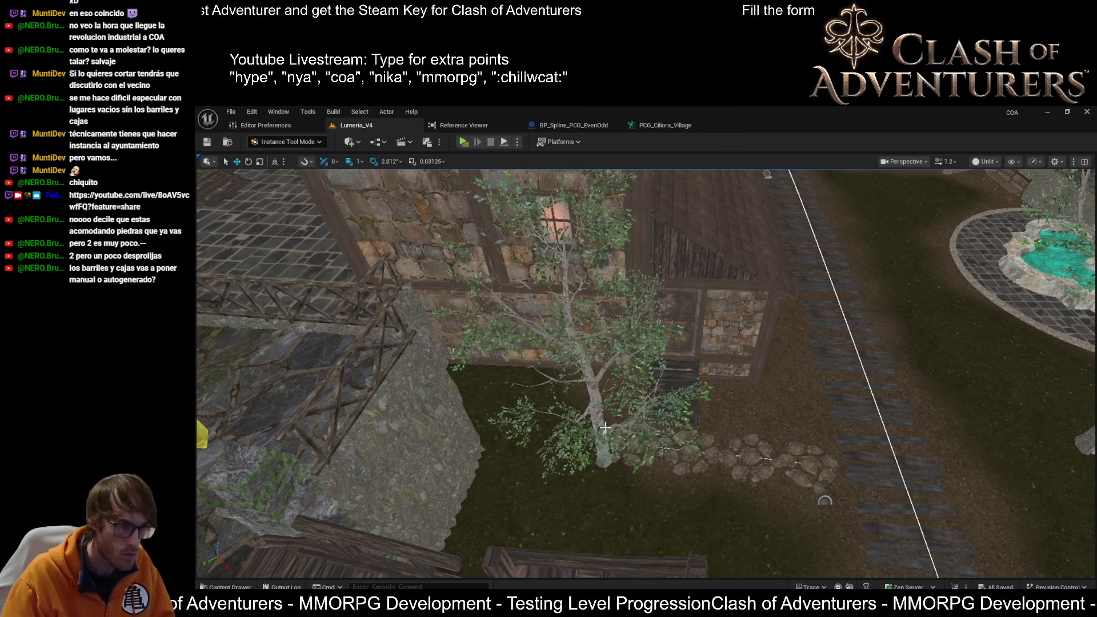
pyautogui.click(605, 427)
pyautogui.moveTo(600, 452); pyautogui.dragTo(579, 452)
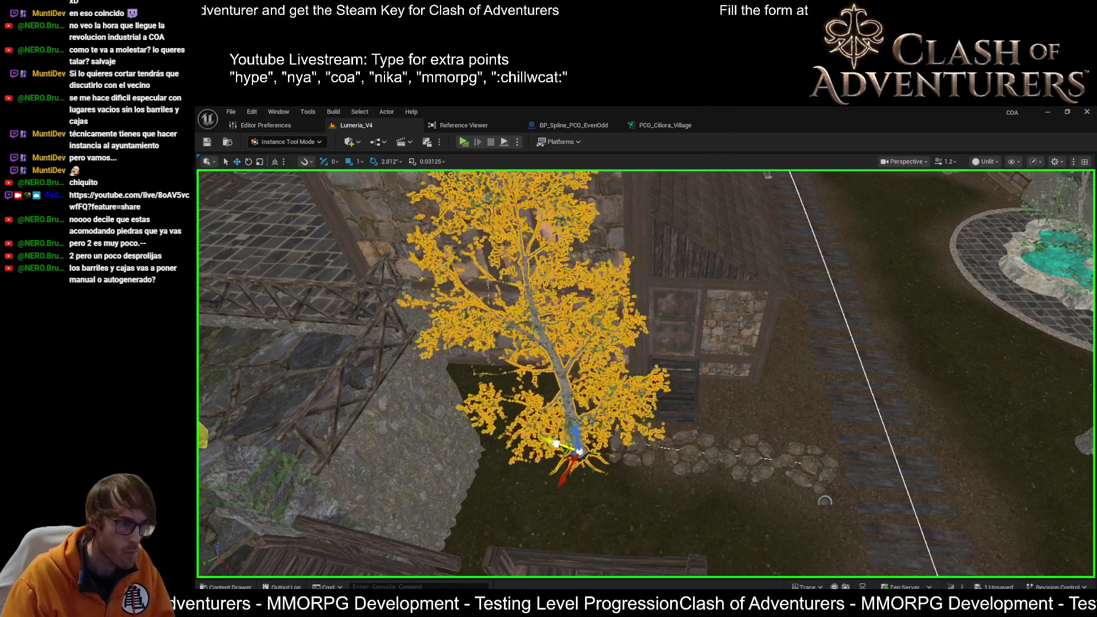
# Rotate the tree around its trunk and save the level.
pyautogui.scroll(5, 646, 372)
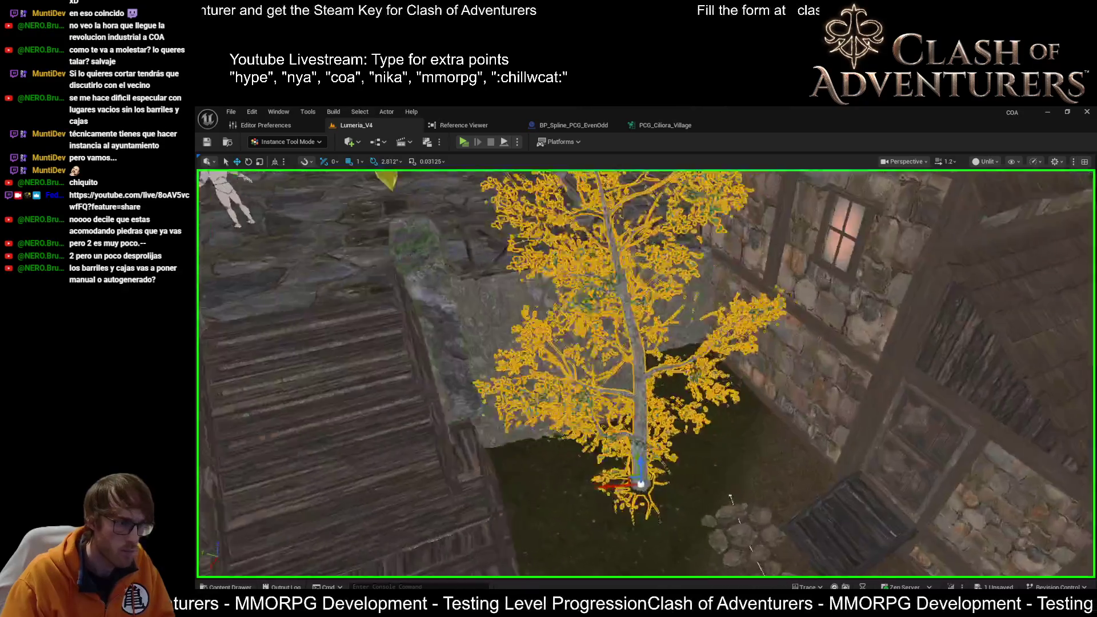
pyautogui.scroll(-5, 646, 371)
pyautogui.press('e')
pyautogui.moveTo(683, 457); pyautogui.dragTo(684, 448)
pyautogui.hotkey('ctrl', 's')
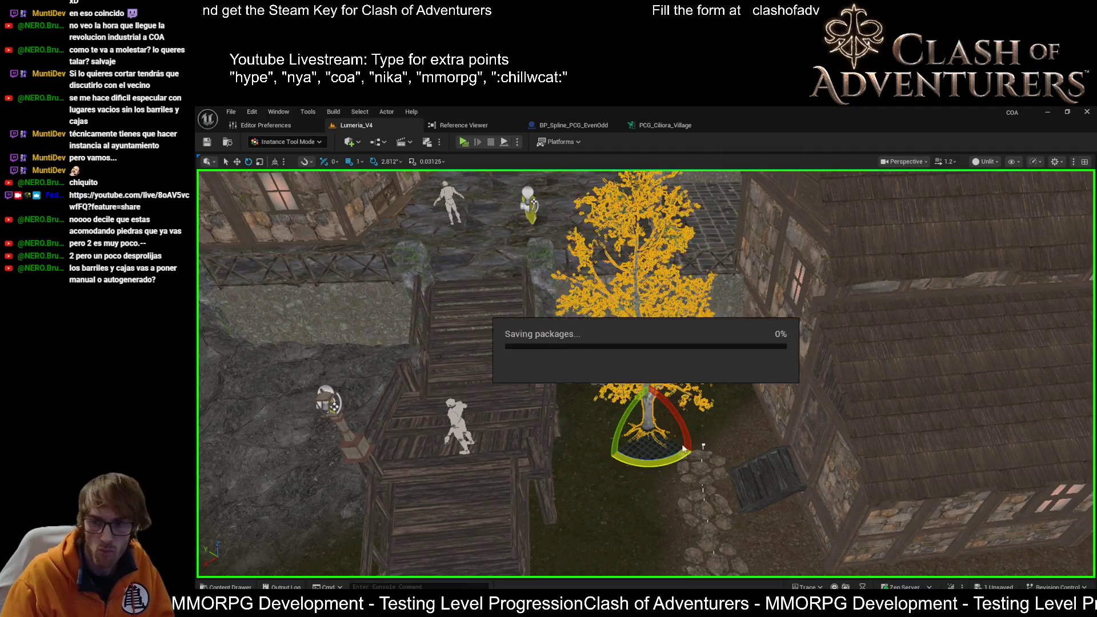
# Zoom over the dirt beside the tree and switch back to Landscape Mode.
pyautogui.scroll(5, 684, 448)
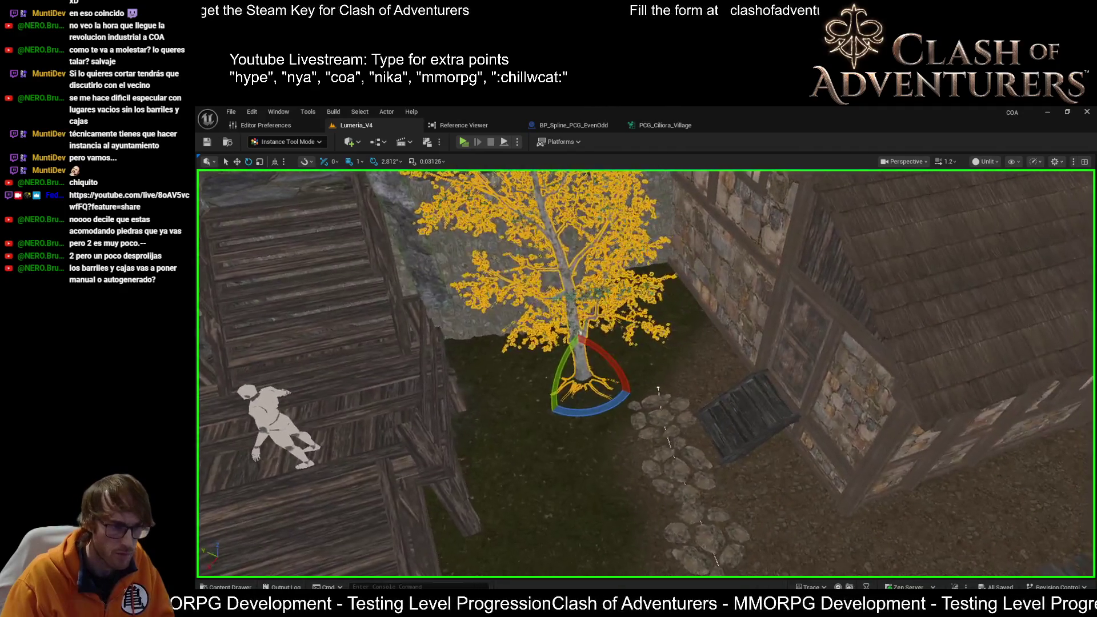
pyautogui.scroll(-5, 660, 383)
pyautogui.scroll(5, 663, 375)
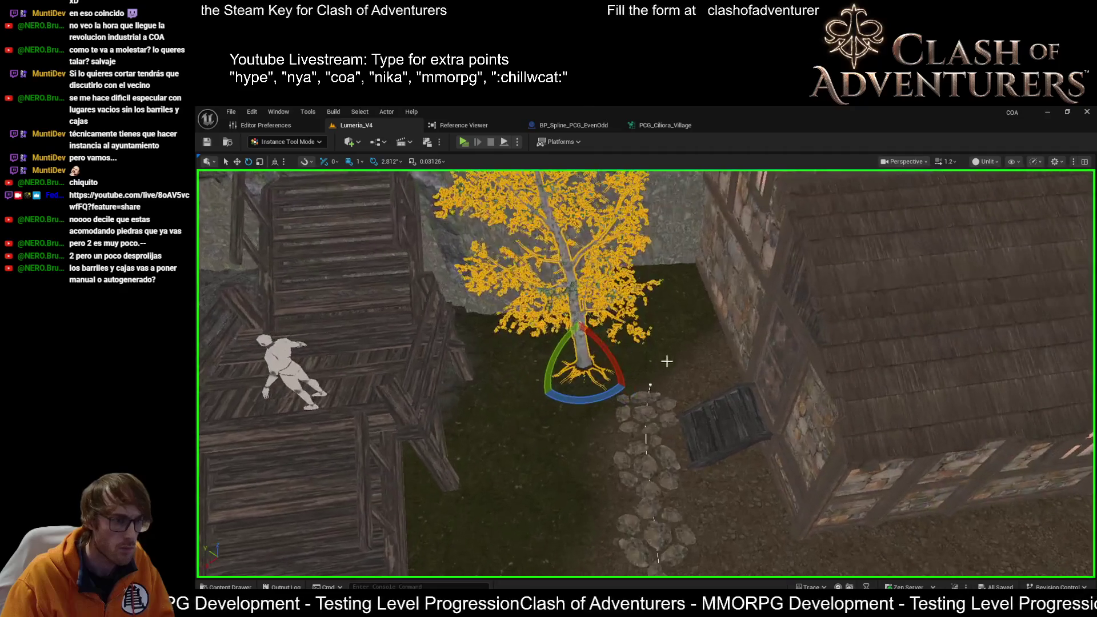
pyautogui.hotkey('shift', '2')
pyautogui.scroll(3, 669, 364)
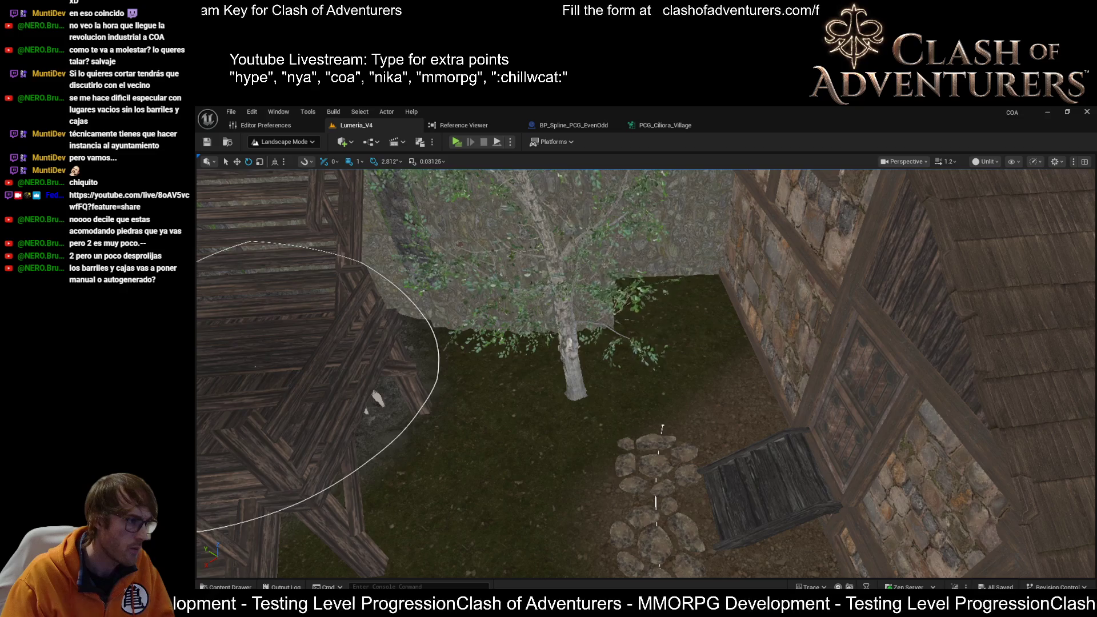
# Sweep the sculpt brush over the ground by the stepping stones, then return to Selection Mode.
pyautogui.scroll(2, 766, 388)
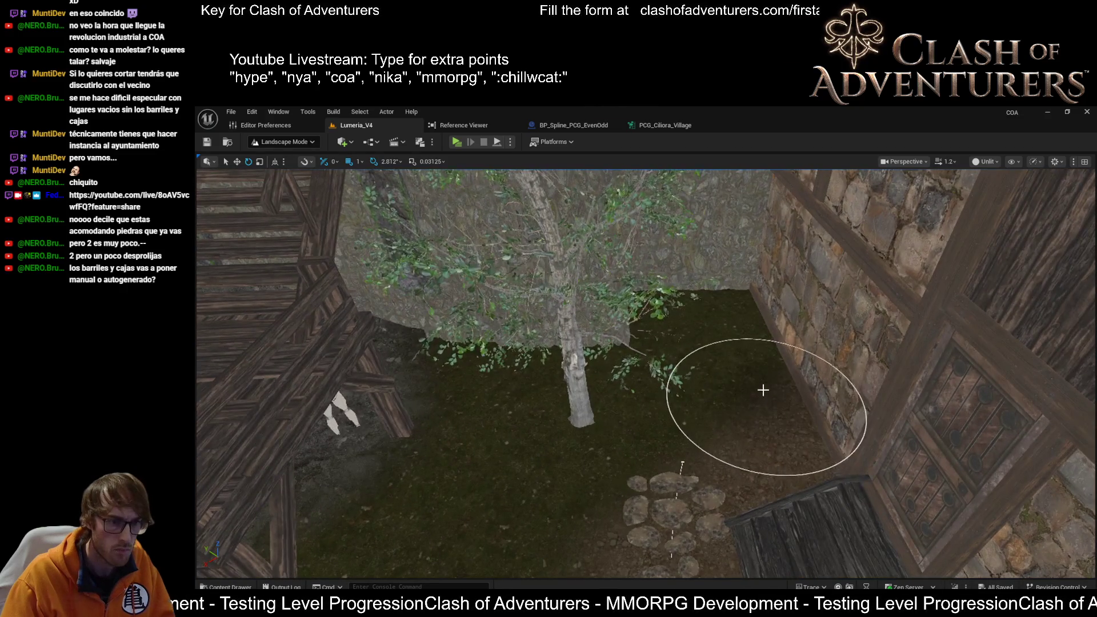
pyautogui.scroll(3, 759, 417)
pyautogui.moveTo(760, 416)
pyautogui.mouseDown()
pyautogui.moveTo(693, 428)
pyautogui.moveTo(652, 320)
pyautogui.moveTo(686, 418)
pyautogui.mouseUp()
pyautogui.hotkey('shift', '1')
pyautogui.moveTo(473, 367)
pyautogui.mouseDown()
pyautogui.moveTo(531, 343)
pyautogui.moveTo(583, 360)
pyautogui.mouseUp()
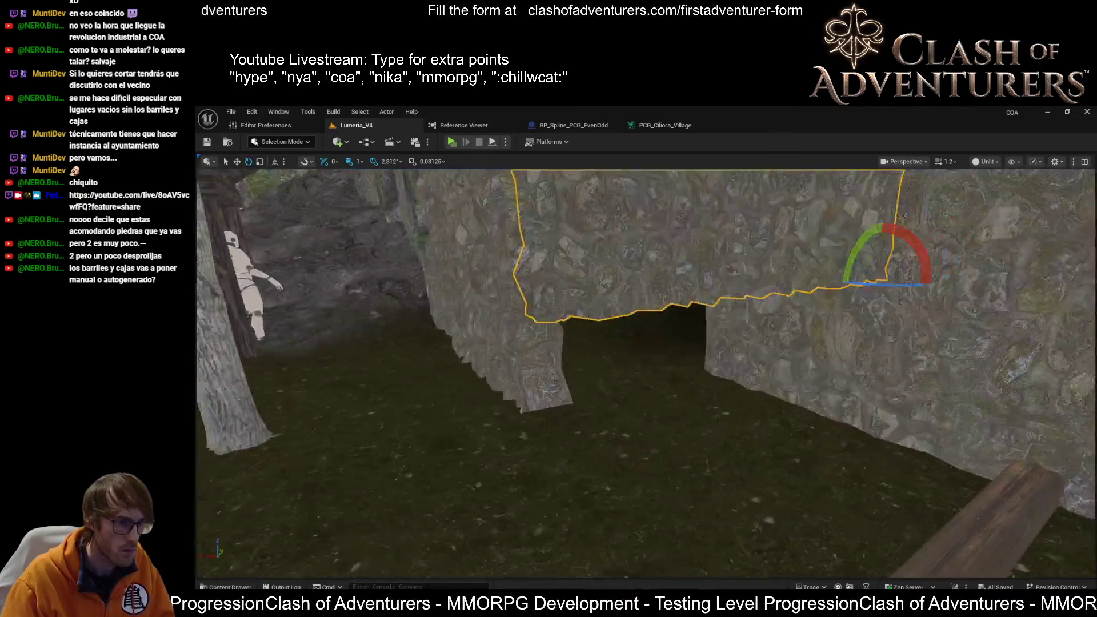
# Fly into the village to the wooden bridge, frame it, and select the stepping-stone path.
pyautogui.moveTo(767, 297)
pyautogui.mouseDown()
pyautogui.moveTo(767, 206)
pyautogui.moveTo(767, 275)
pyautogui.moveTo(788, 274)
pyautogui.mouseUp()
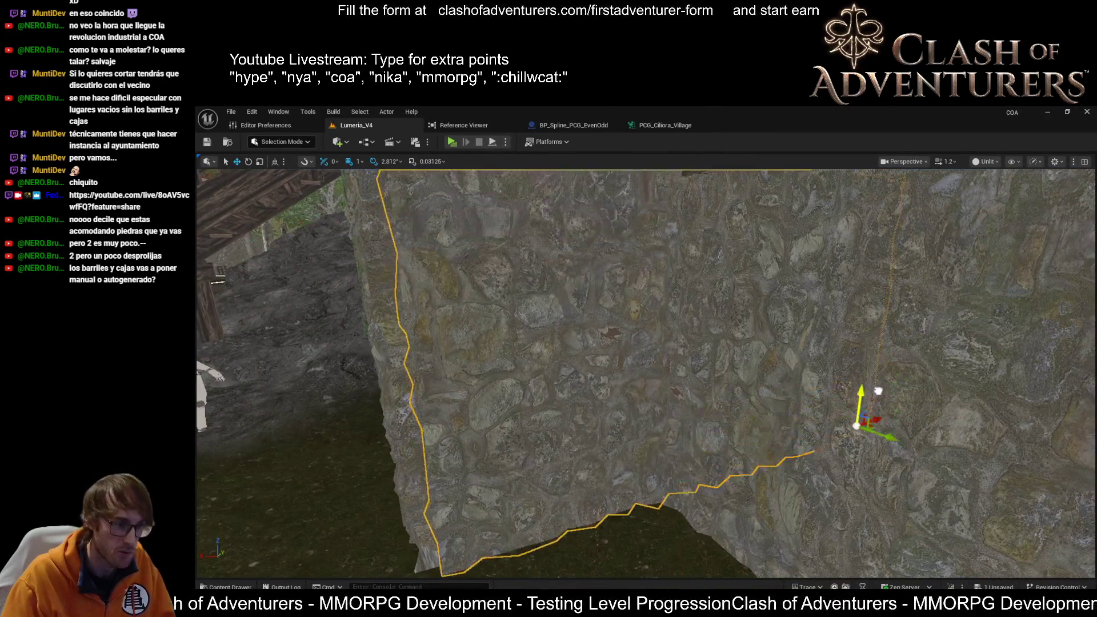
pyautogui.moveTo(789, 274); pyautogui.dragTo(743, 274)
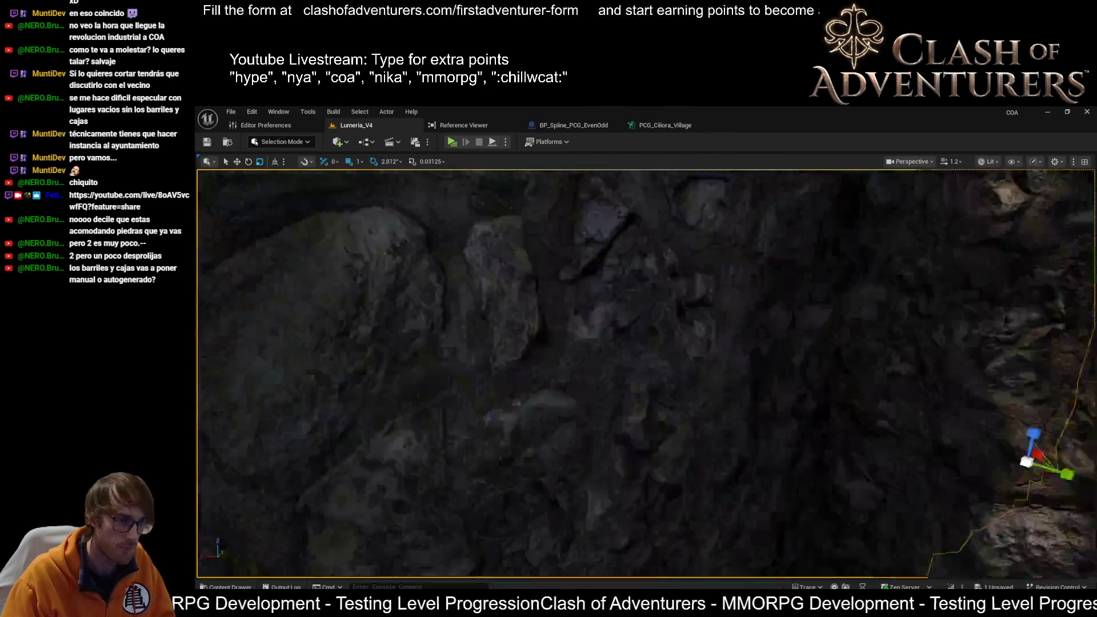
pyautogui.press('f')
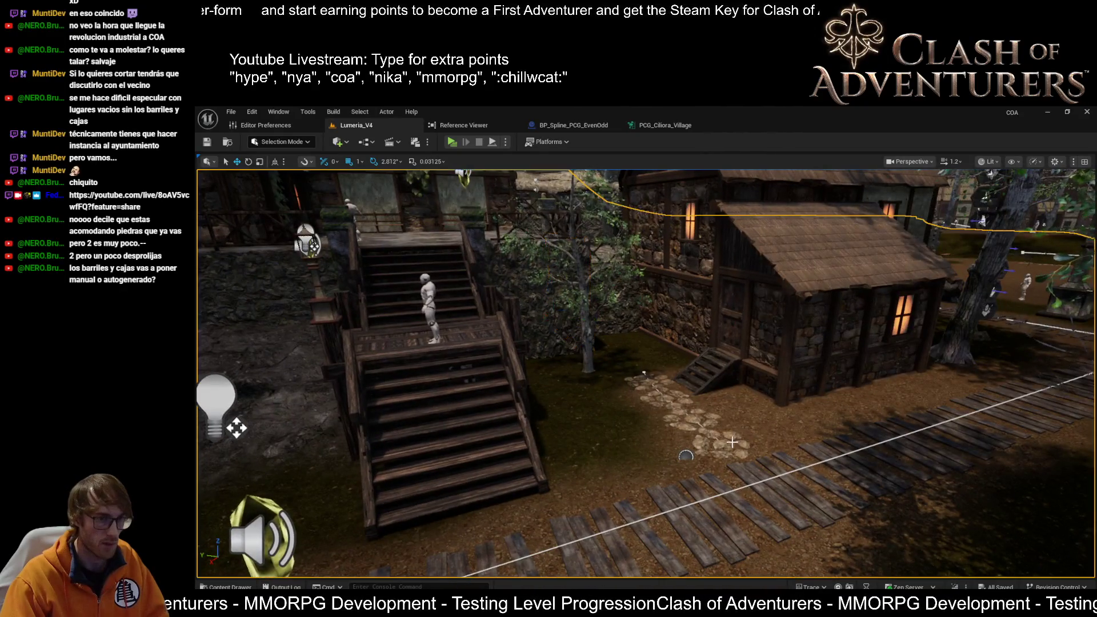
pyautogui.click(724, 442)
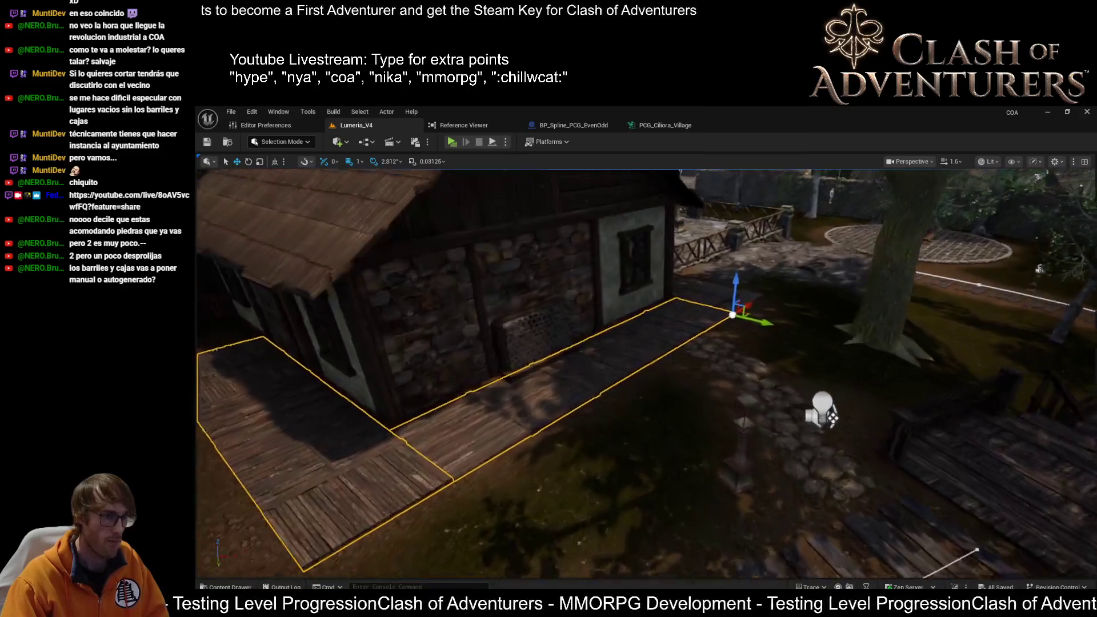
pyautogui.moveTo(441, 392); pyautogui.dragTo(441, 392)
pyautogui.moveTo(594, 460); pyautogui.dragTo(594, 461)
pyautogui.click(652, 423)
pyautogui.moveTo(651, 412); pyautogui.dragTo(650, 411)
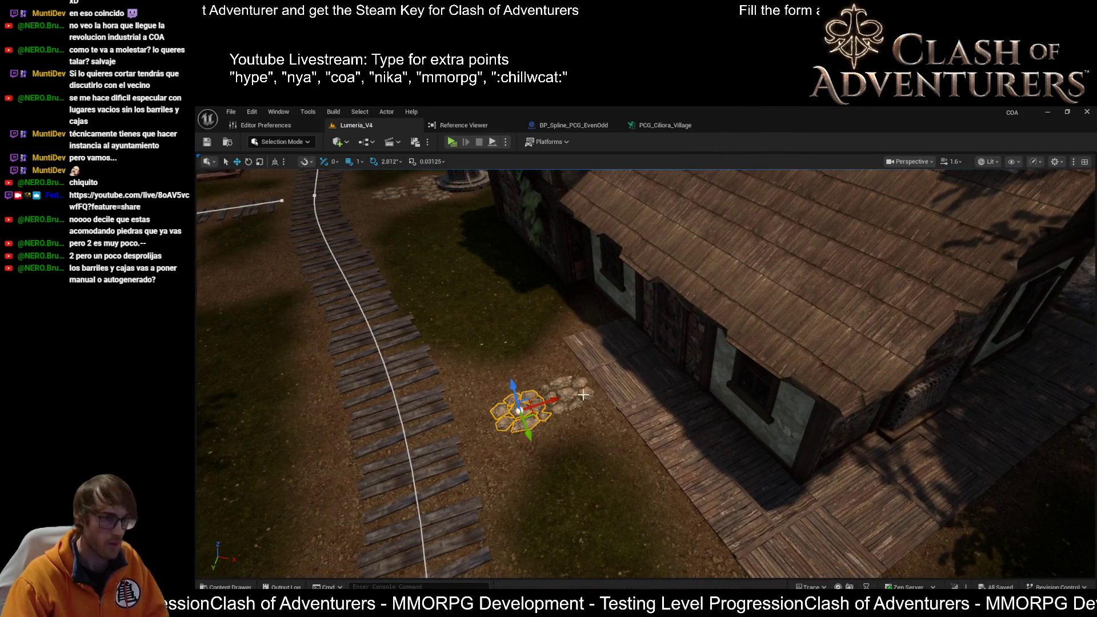
pyautogui.keyDown('ctrl'); pyautogui.click(663, 387); pyautogui.keyUp('ctrl')
pyautogui.press('f')
pyautogui.click(796, 368)
pyautogui.moveTo(813, 297); pyautogui.dragTo(813, 297)
pyautogui.click(812, 294)
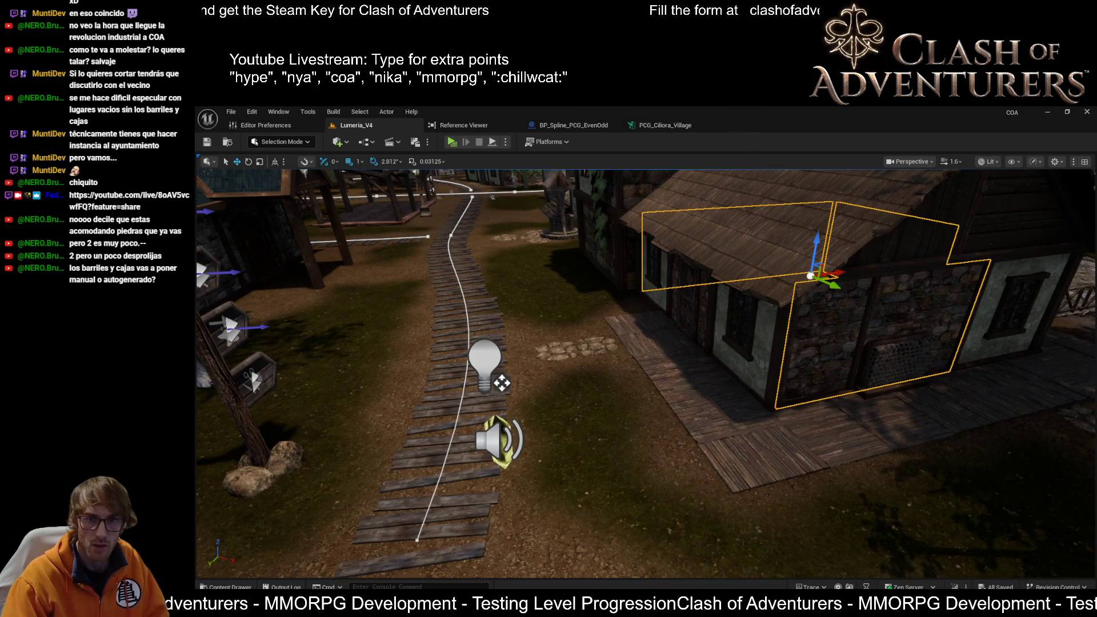
pyautogui.scroll(3, 646, 371)
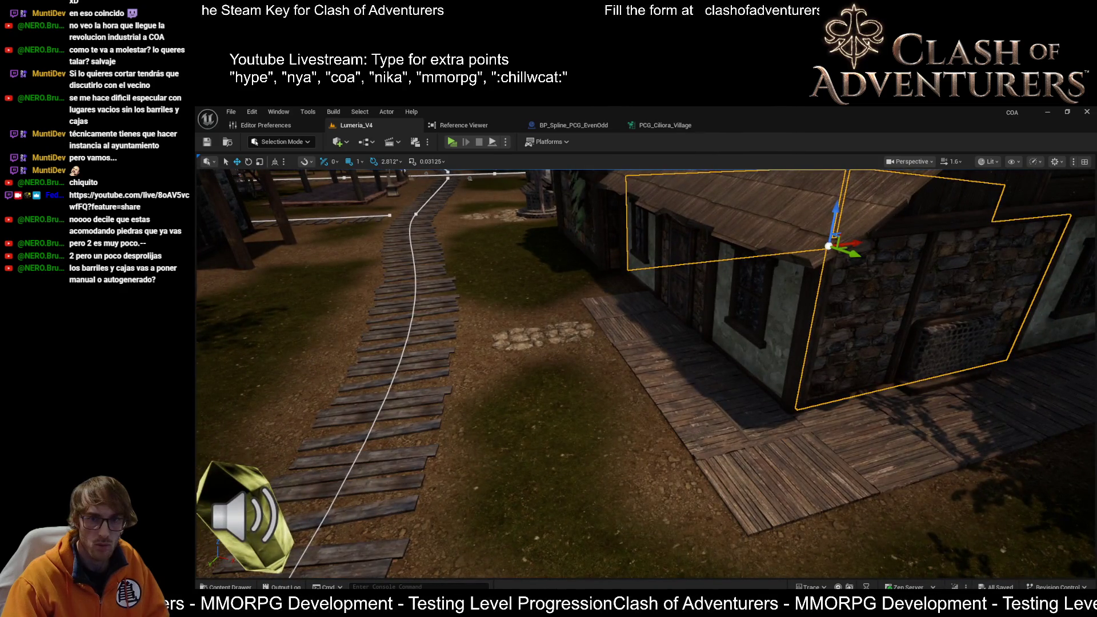
pyautogui.hotkey('ctrl', 'z')
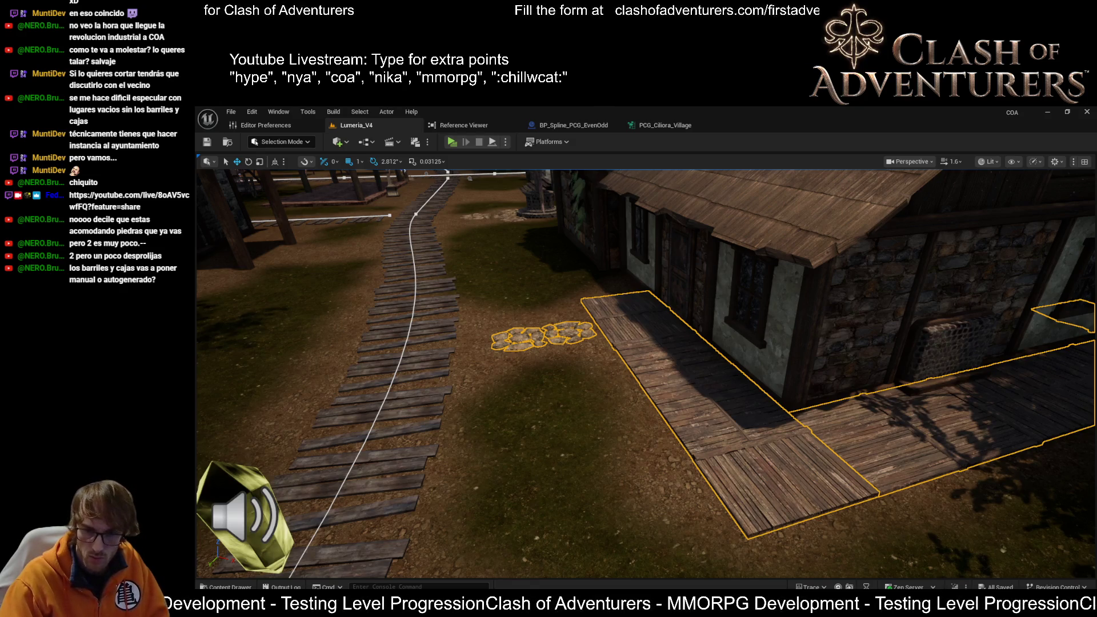
pyautogui.click(582, 285)
pyautogui.press('f')
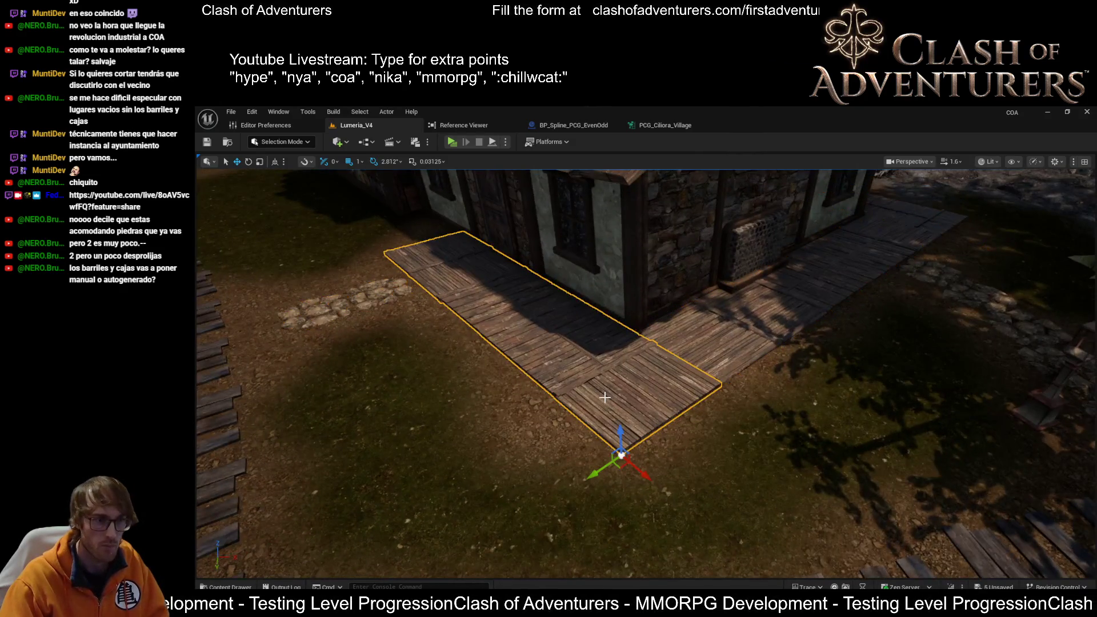
pyautogui.moveTo(604, 397)
pyautogui.mouseDown()
pyautogui.moveTo(560, 385)
pyautogui.moveTo(608, 374)
pyautogui.moveTo(667, 377)
pyautogui.moveTo(661, 384)
pyautogui.mouseUp()
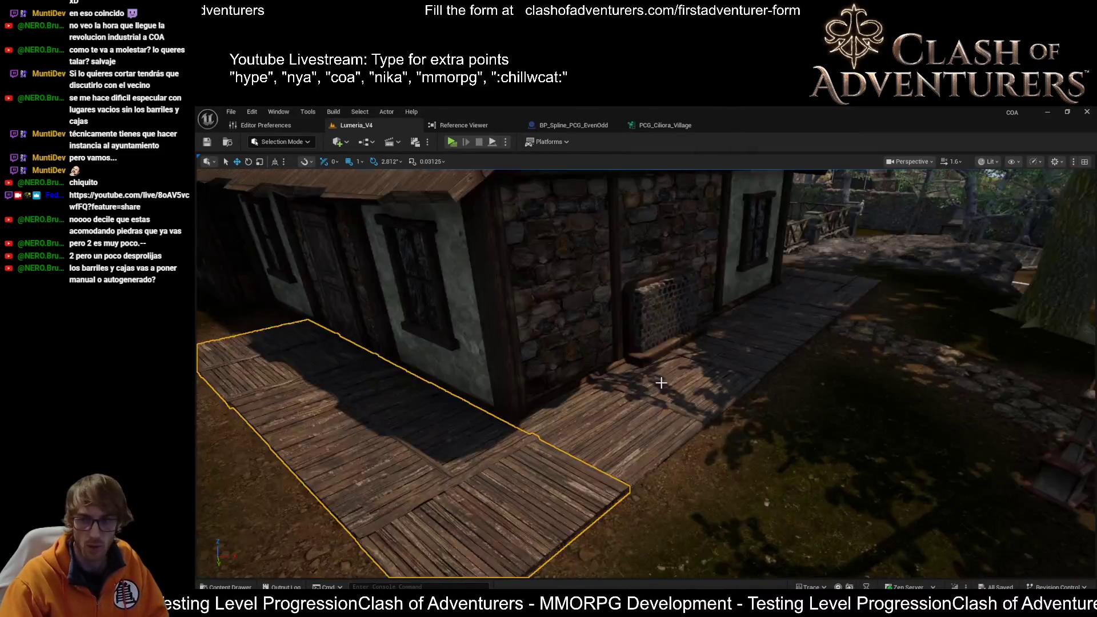
pyautogui.moveTo(707, 338); pyautogui.dragTo(719, 339)
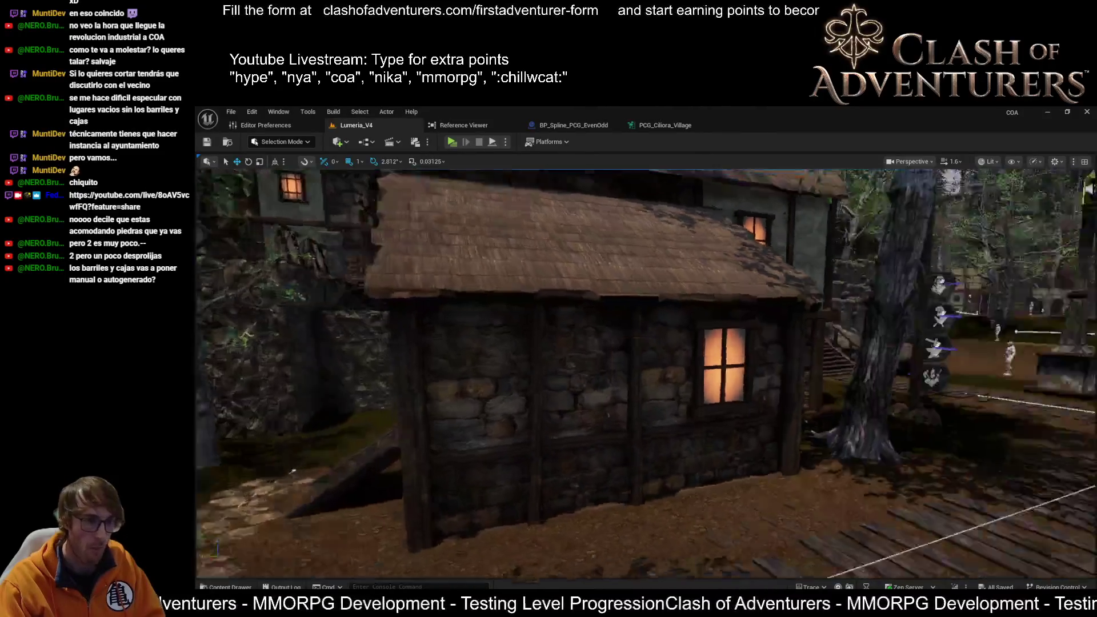
pyautogui.press('w')
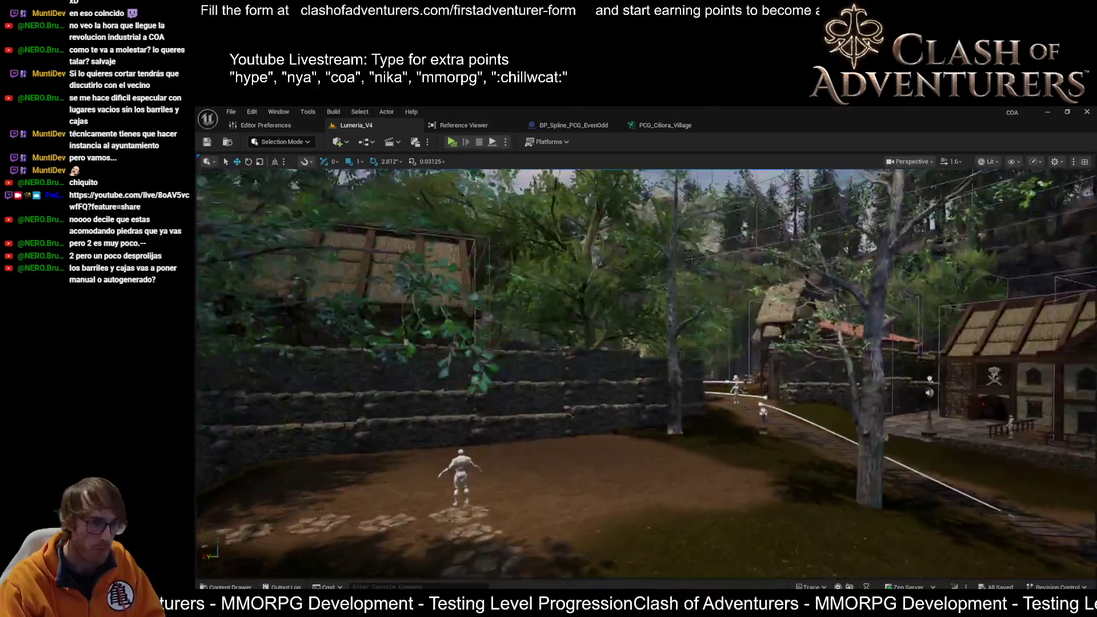
pyautogui.press('s')
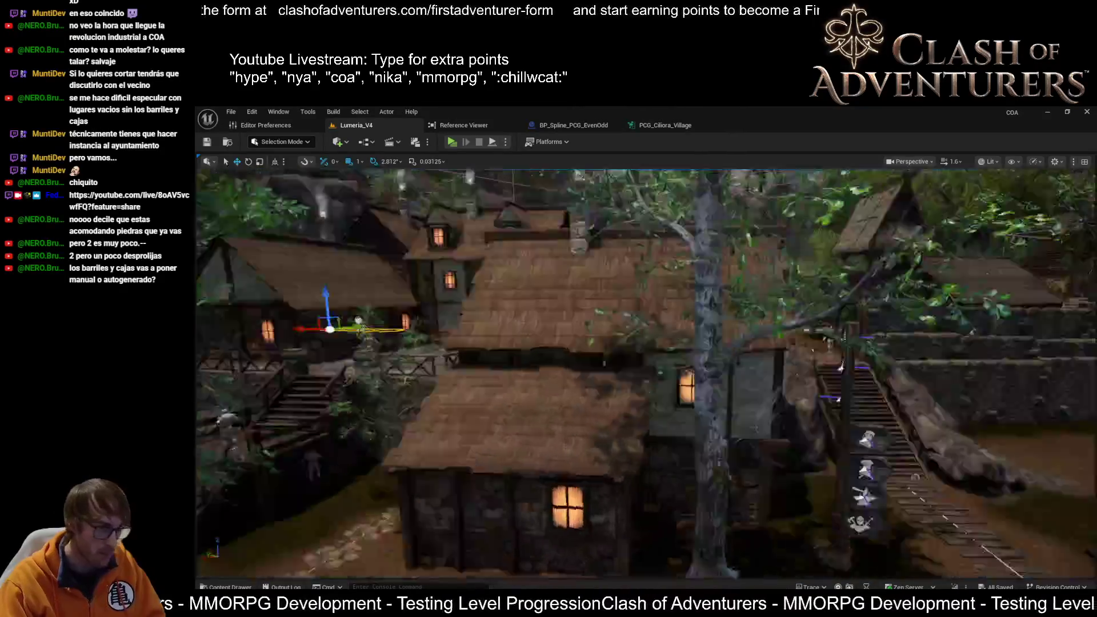
pyautogui.press('w')
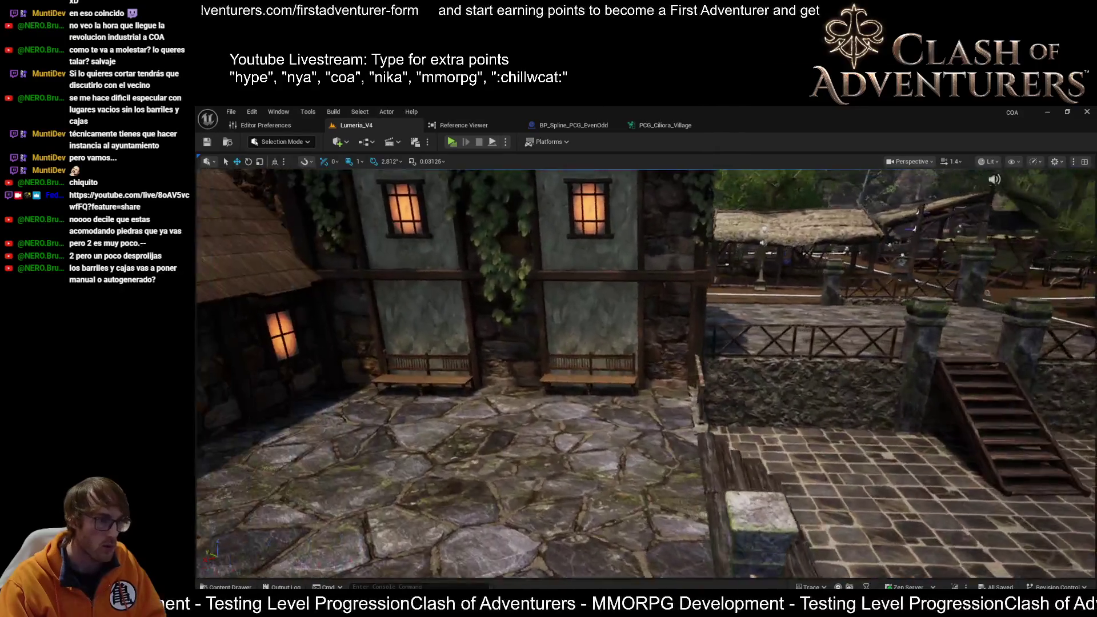
pyautogui.moveTo(777, 351)
pyautogui.mouseDown()
pyautogui.moveTo(737, 343)
pyautogui.moveTo(558, 388)
pyautogui.moveTo(605, 411)
pyautogui.mouseUp()
pyautogui.click(558, 388)
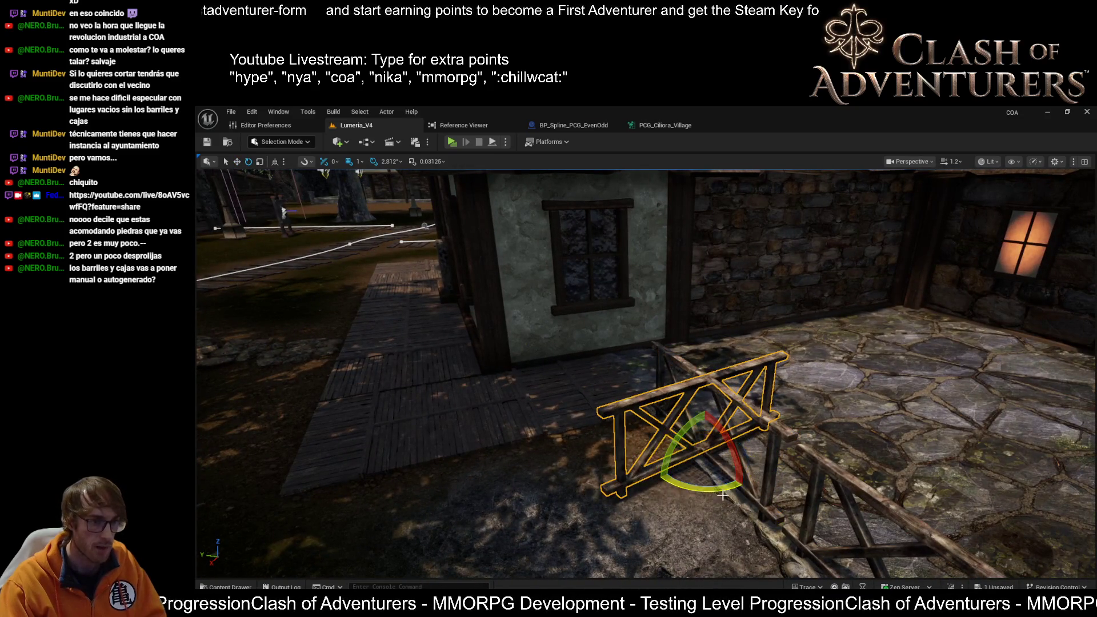
# Undo the fence rotation and reposition the angled railing section against the house.
pyautogui.hotkey('ctrl', 'z')
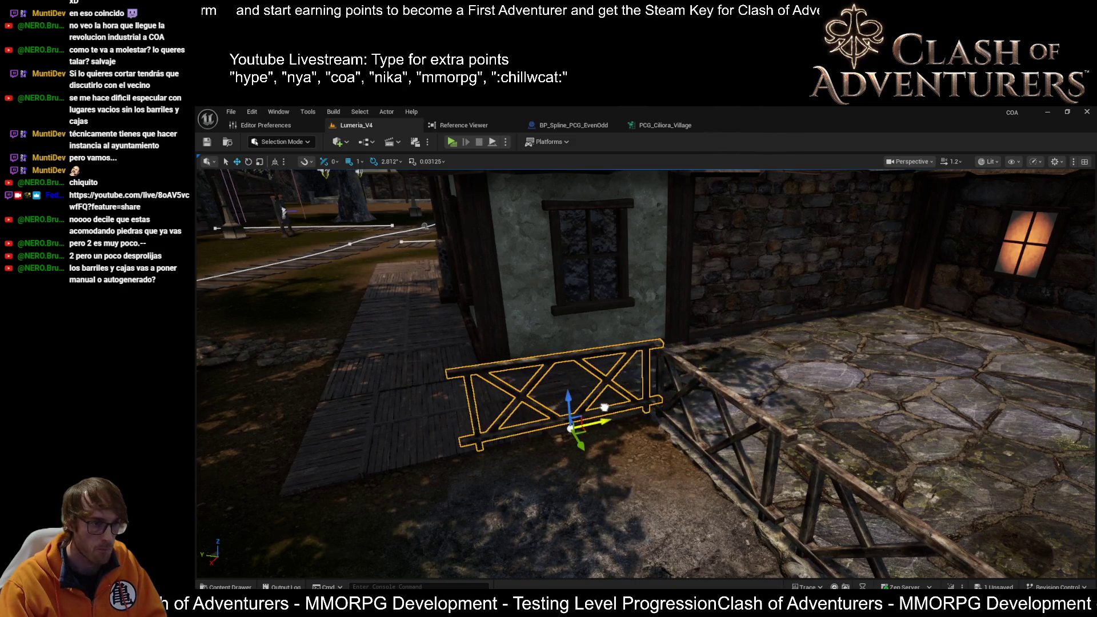
pyautogui.click(704, 440)
pyautogui.moveTo(721, 446)
pyautogui.mouseDown()
pyautogui.moveTo(706, 444)
pyautogui.moveTo(719, 424)
pyautogui.moveTo(754, 434)
pyautogui.mouseUp()
# Select the X-braced fence section and frame it along its top rail.
pyautogui.click(640, 400)
pyautogui.moveTo(640, 400); pyautogui.dragTo(775, 432)
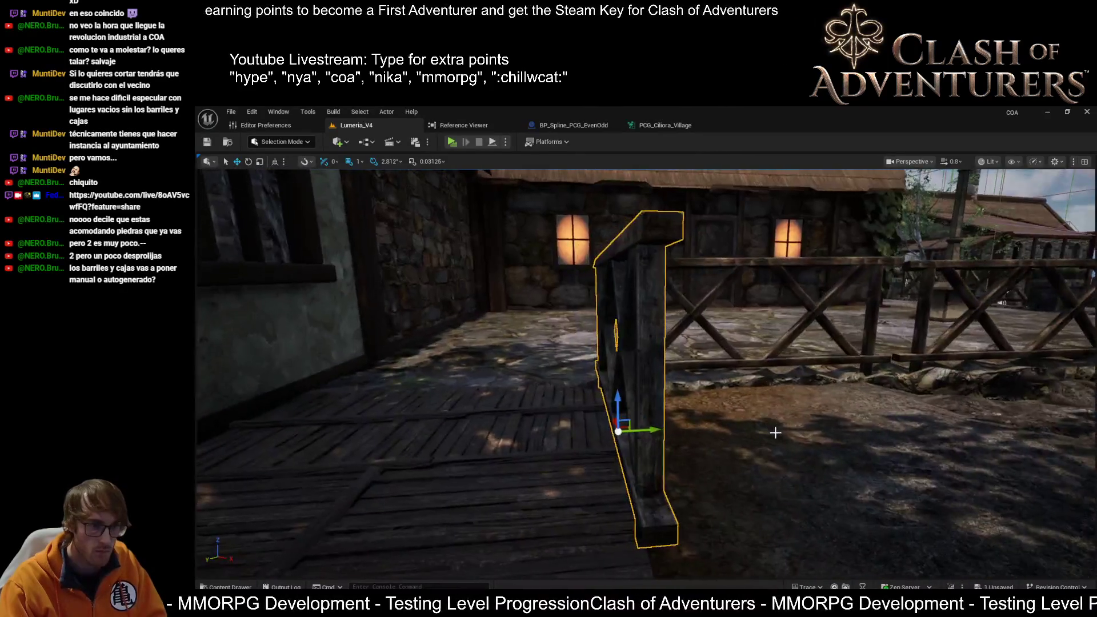
pyautogui.click(775, 433)
pyautogui.press('f')
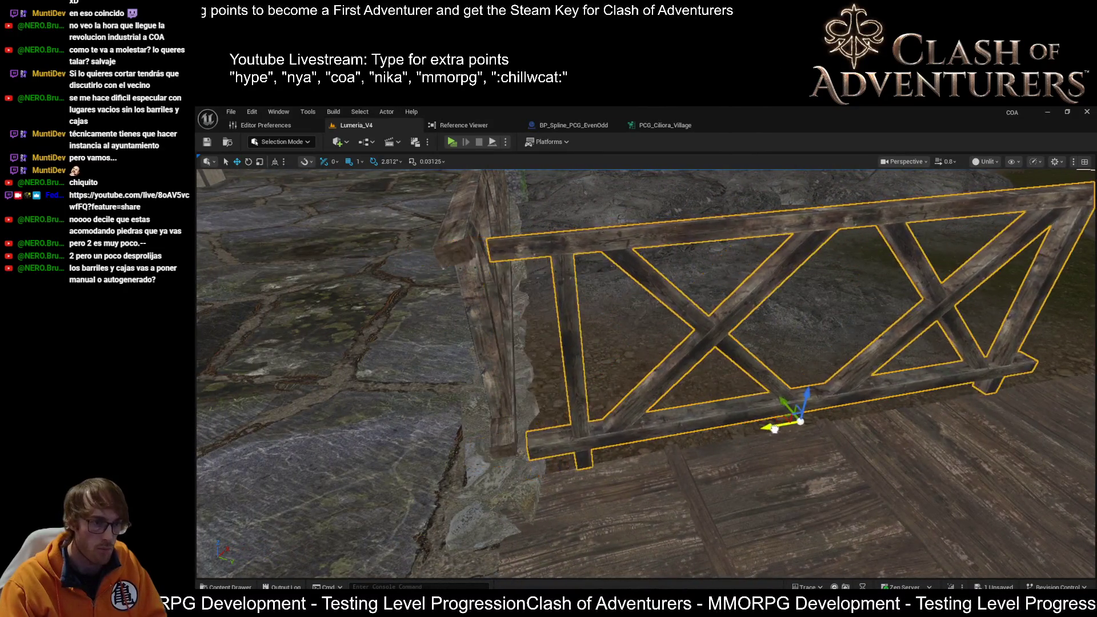
pyautogui.moveTo(768, 428)
pyautogui.mouseDown()
pyautogui.moveTo(657, 428)
pyautogui.moveTo(753, 377)
pyautogui.moveTo(725, 411)
pyautogui.moveTo(918, 439)
pyautogui.moveTo(820, 445)
pyautogui.mouseUp()
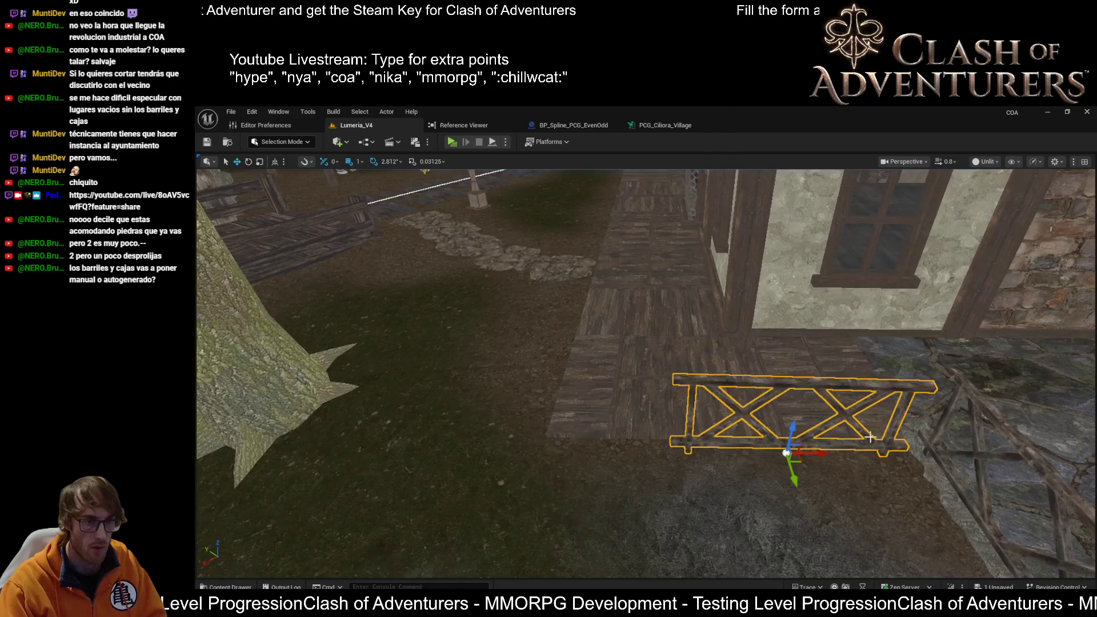
# Scale the fence wider along X, then Alt-drag a duplicate to the left.
pyautogui.press('r')
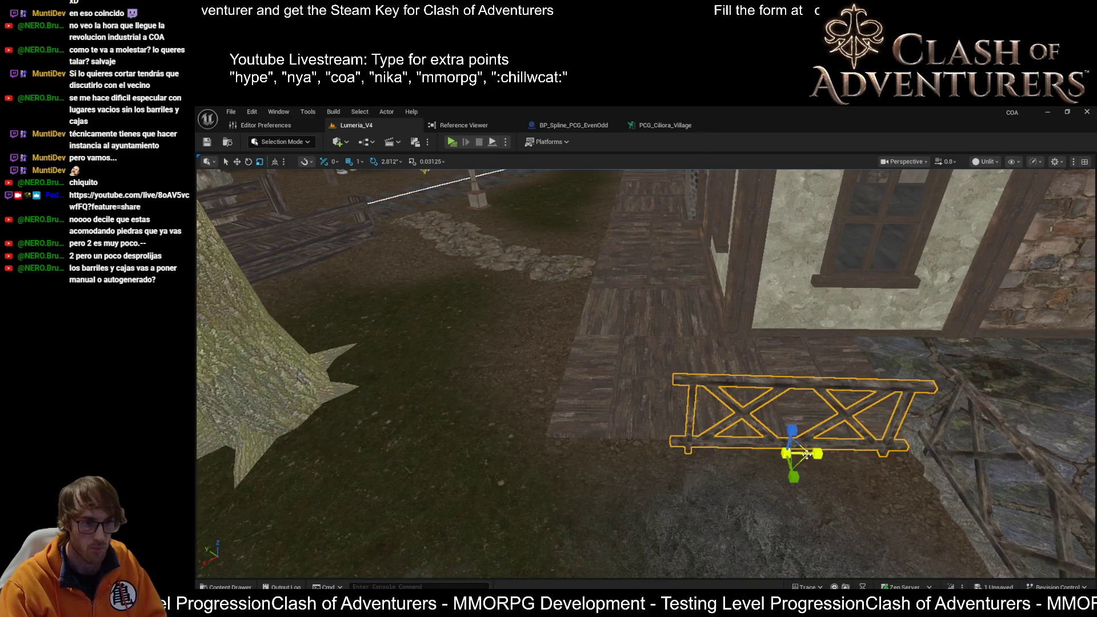
pyautogui.moveTo(818, 452)
pyautogui.mouseDown()
pyautogui.moveTo(843, 452)
pyautogui.moveTo(796, 430)
pyautogui.moveTo(789, 453)
pyautogui.moveTo(762, 452)
pyautogui.moveTo(359, 196)
pyautogui.mouseUp()
pyautogui.press('w')
pyautogui.press('r')
pyautogui.press('w')
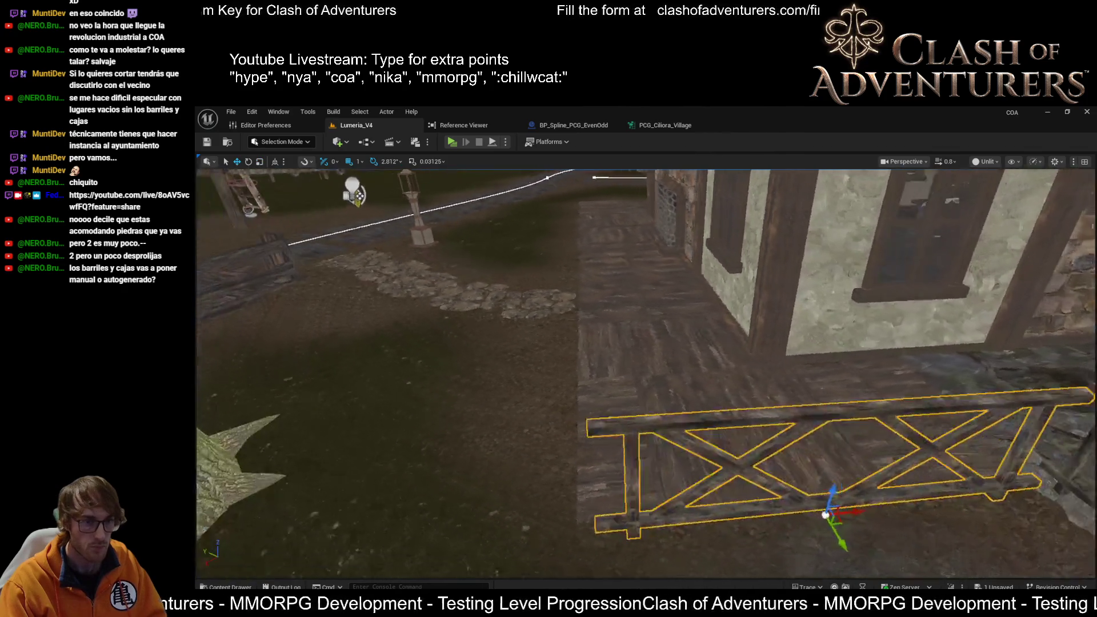
pyautogui.moveTo(728, 510)
pyautogui.mouseDown()
pyautogui.moveTo(464, 503)
pyautogui.moveTo(292, 473)
pyautogui.moveTo(372, 463)
pyautogui.moveTo(446, 475)
pyautogui.moveTo(472, 466)
pyautogui.moveTo(477, 443)
pyautogui.moveTo(582, 436)
pyautogui.mouseUp()
pyautogui.press('e')
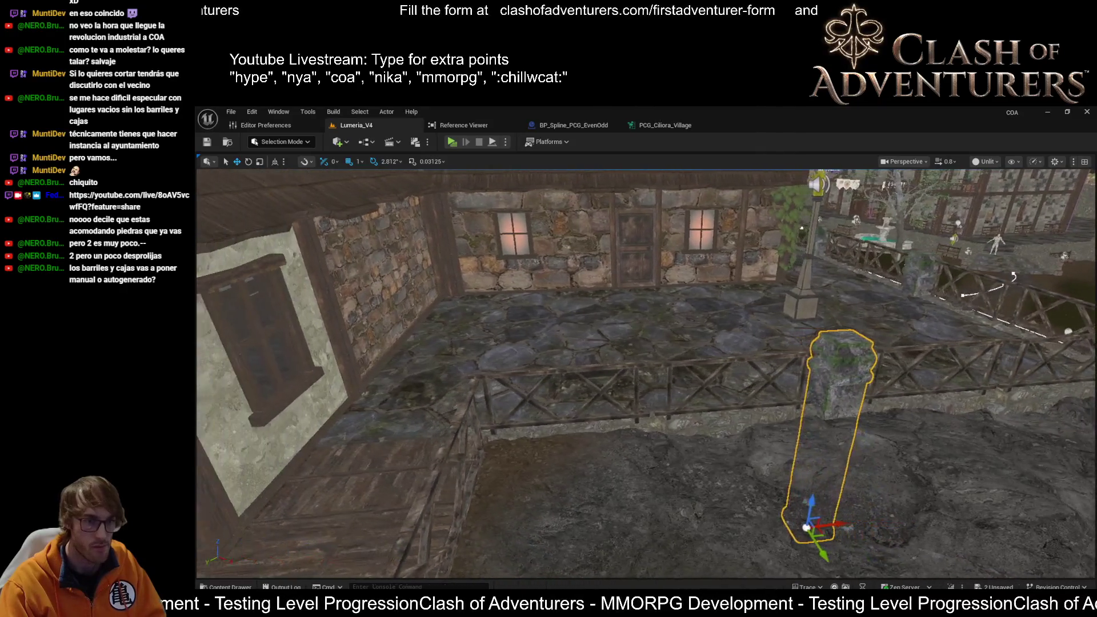
# Slide the mossy stone pillar left, frame it, and switch the viewport to Lit.
pyautogui.moveTo(660, 536); pyautogui.dragTo(556, 531)
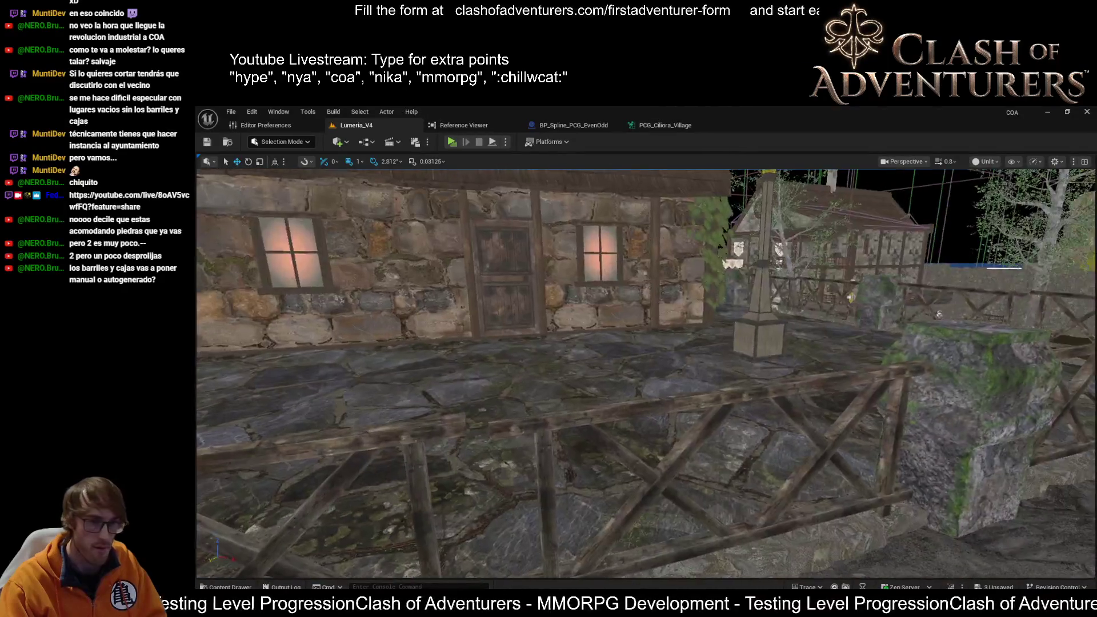
pyautogui.moveTo(645, 372); pyautogui.dragTo(646, 400)
pyautogui.press('f')
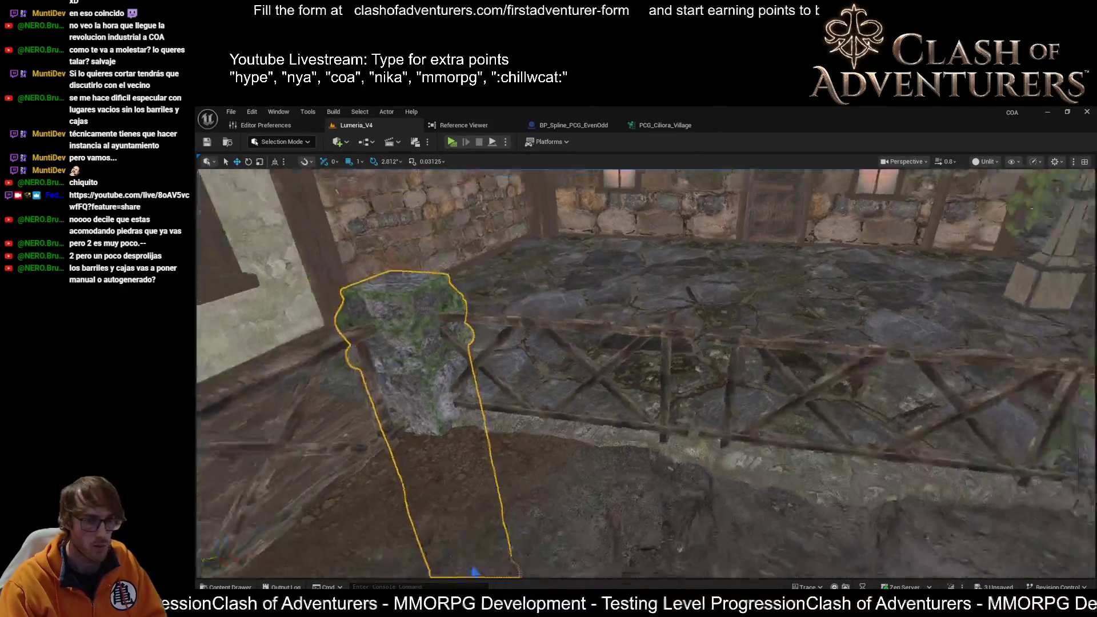
pyautogui.moveTo(474, 571); pyautogui.dragTo(480, 574)
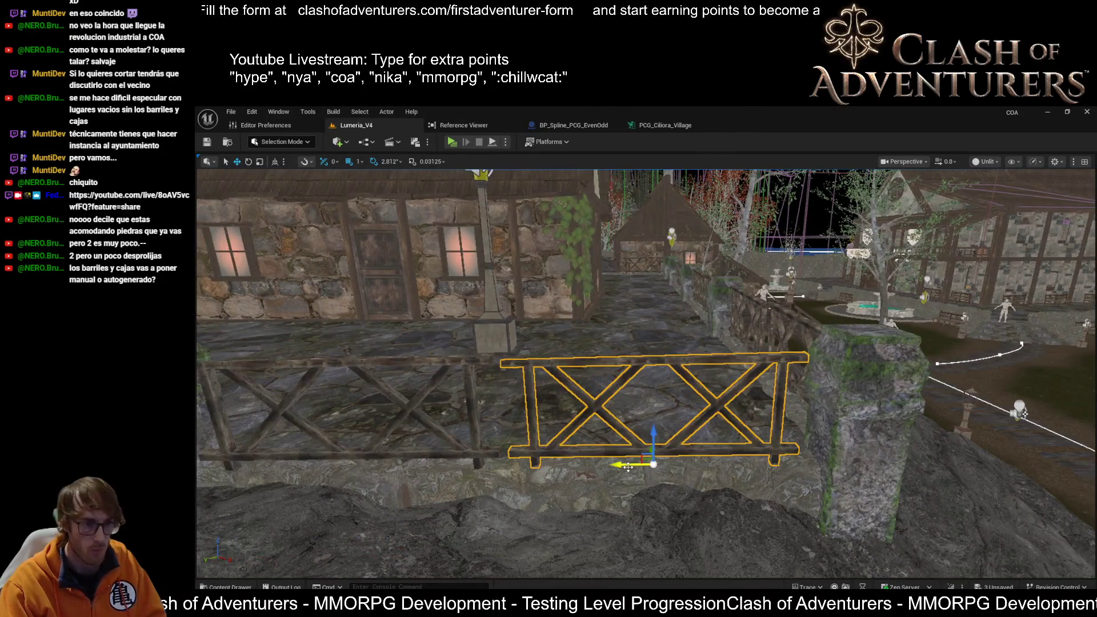
pyautogui.hotkey('alt', '4')
pyautogui.moveTo(645, 466); pyautogui.dragTo(571, 440)
# Slide the left fence section right and move the pillar into line with the fences.
pyautogui.click(593, 486)
pyautogui.moveTo(463, 495); pyautogui.dragTo(524, 495)
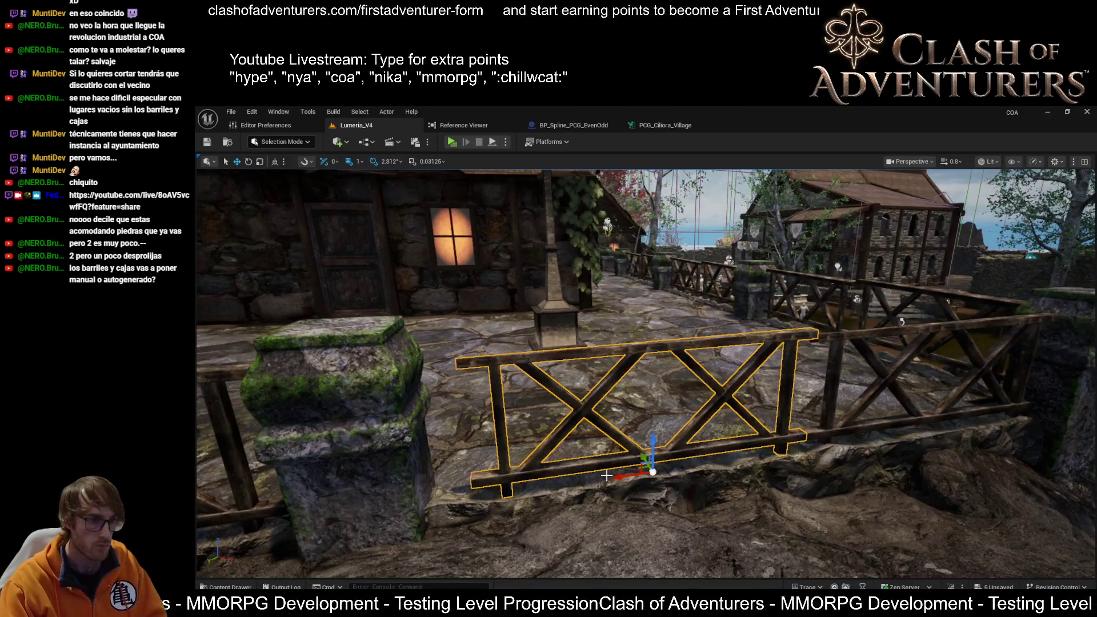
pyautogui.click(320, 400)
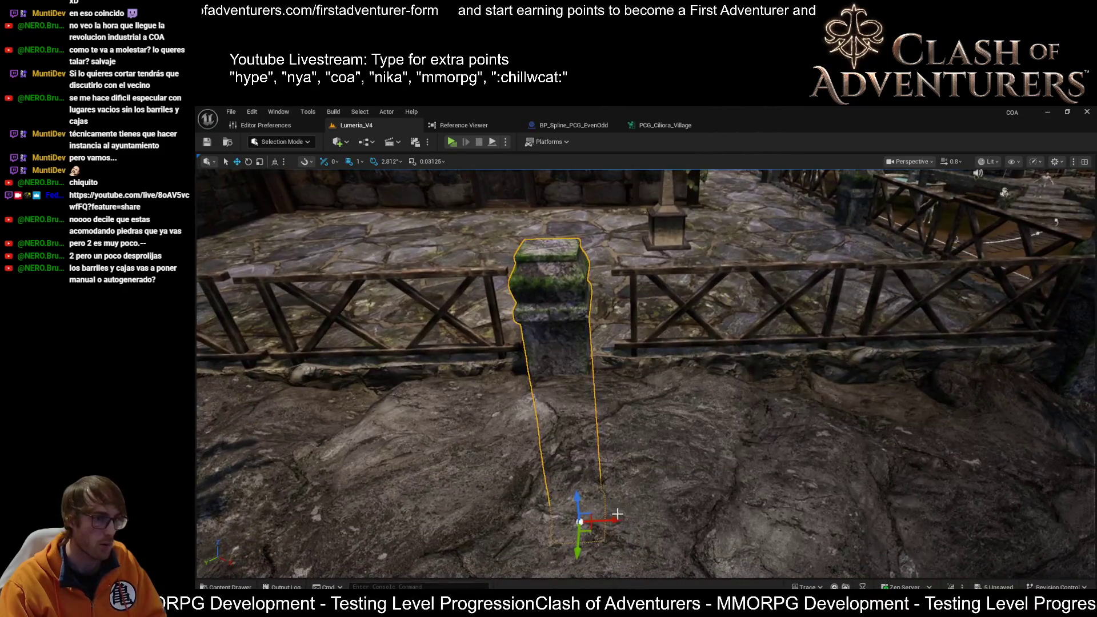
pyautogui.moveTo(615, 517); pyautogui.dragTo(632, 516)
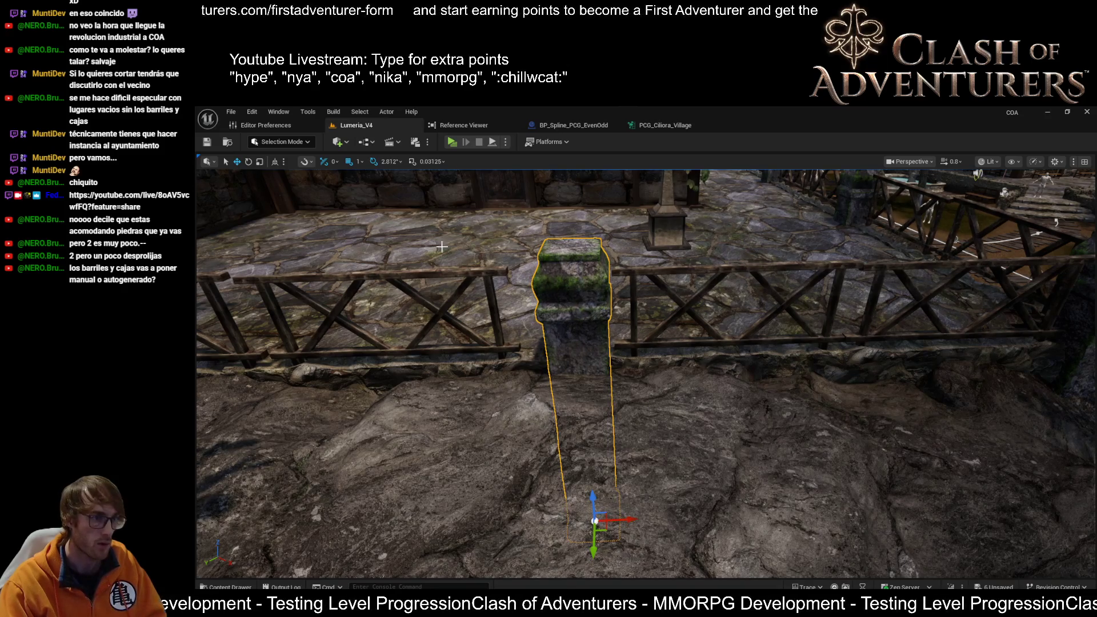
# Slide the fence left of the pillar right until it butts against the pillar.
pyautogui.click(365, 320)
pyautogui.press('f')
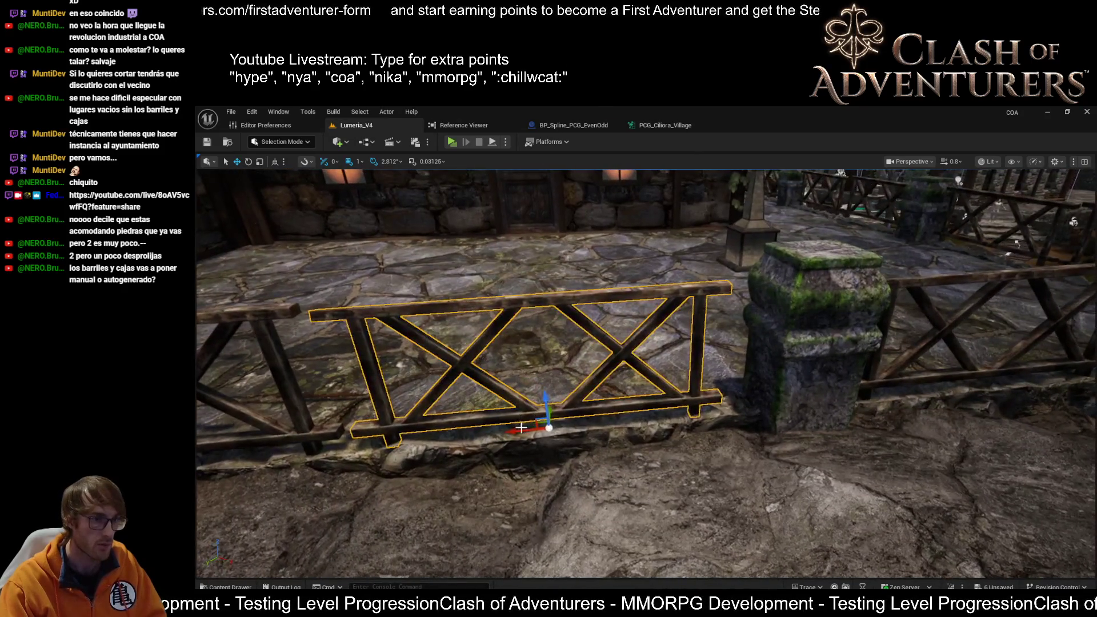
pyautogui.moveTo(544, 428); pyautogui.dragTo(673, 406)
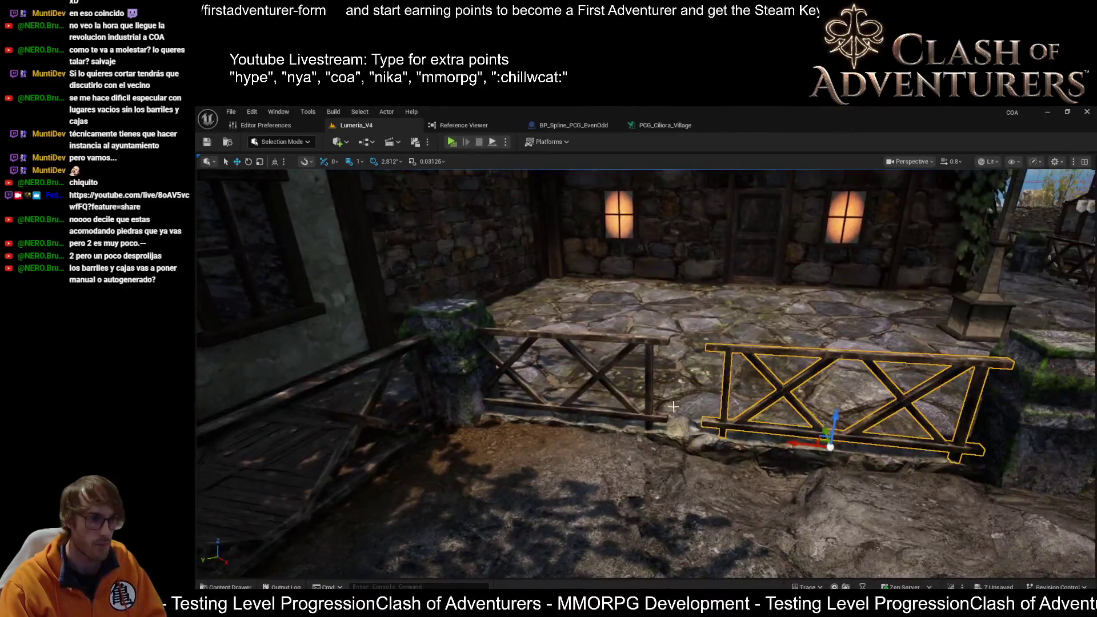
pyautogui.click(647, 411)
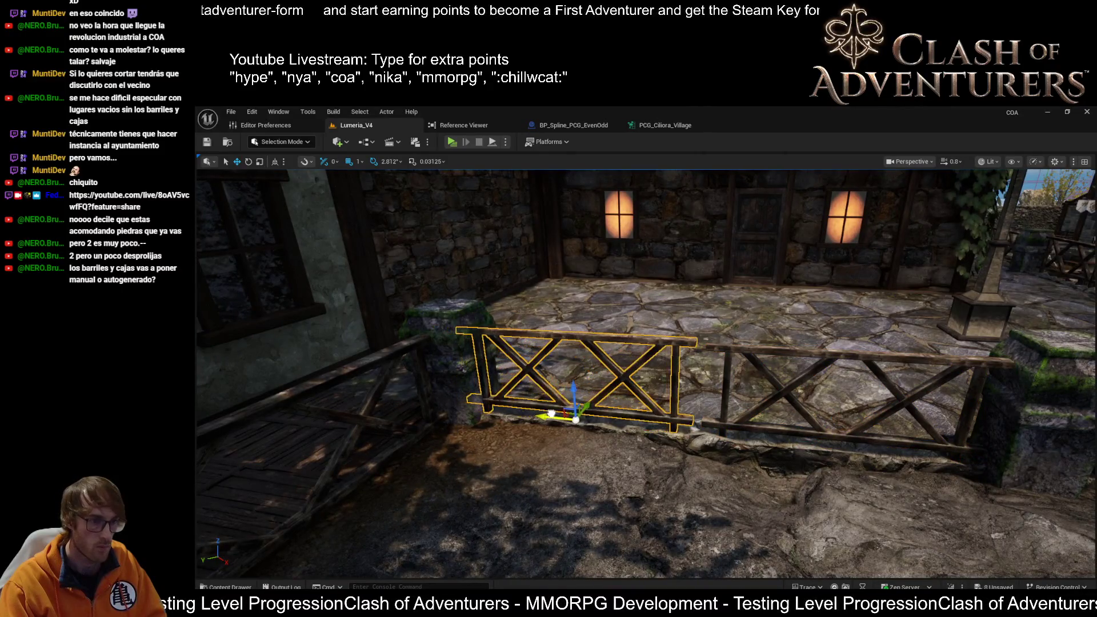
pyautogui.moveTo(554, 412)
pyautogui.mouseDown()
pyautogui.moveTo(514, 419)
pyautogui.moveTo(609, 408)
pyautogui.moveTo(532, 397)
pyautogui.mouseUp()
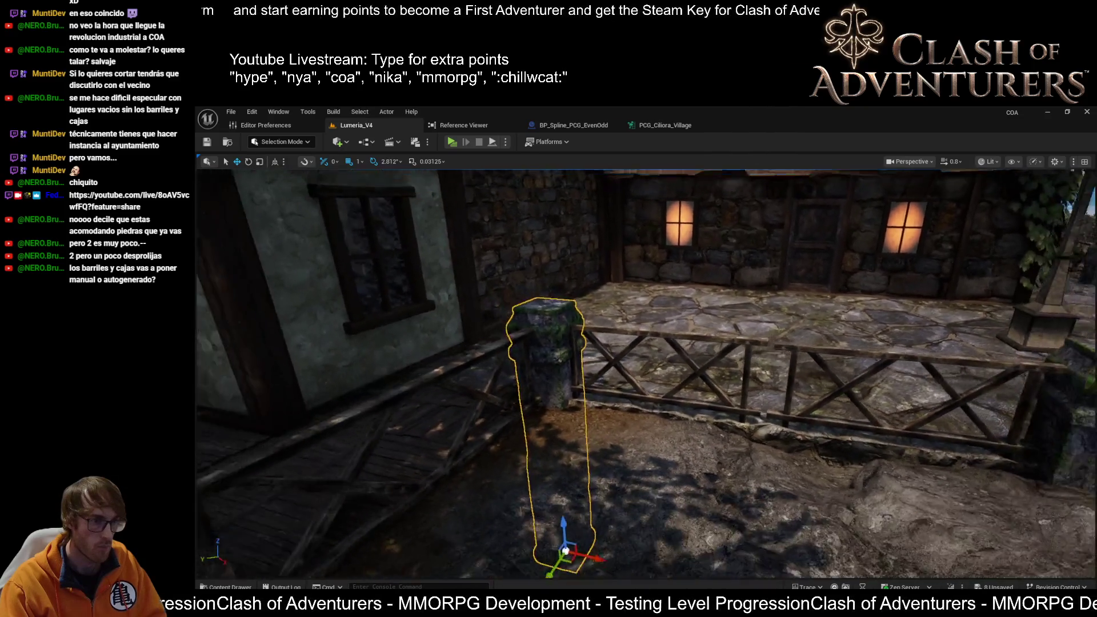
pyautogui.scroll(3, 645, 371)
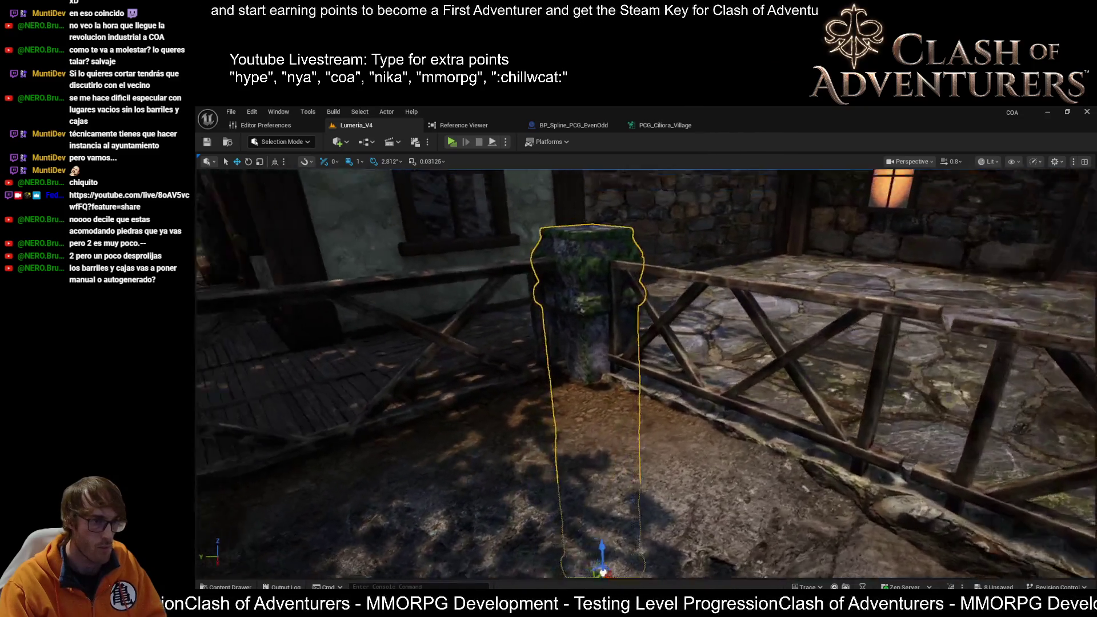
pyautogui.press('f')
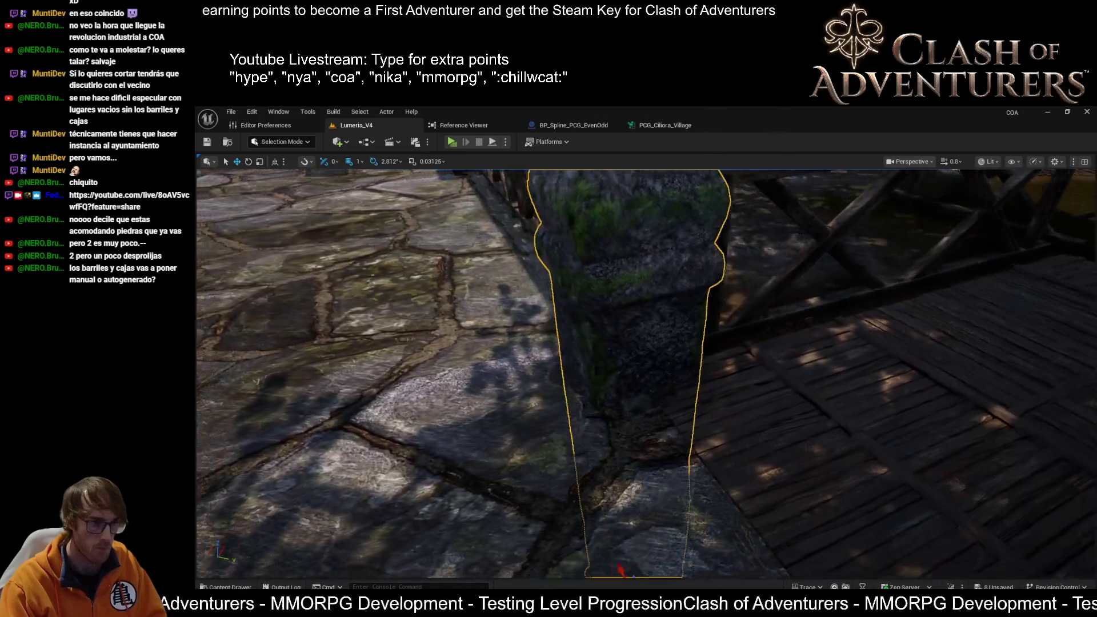
pyautogui.scroll(-5, 663, 542)
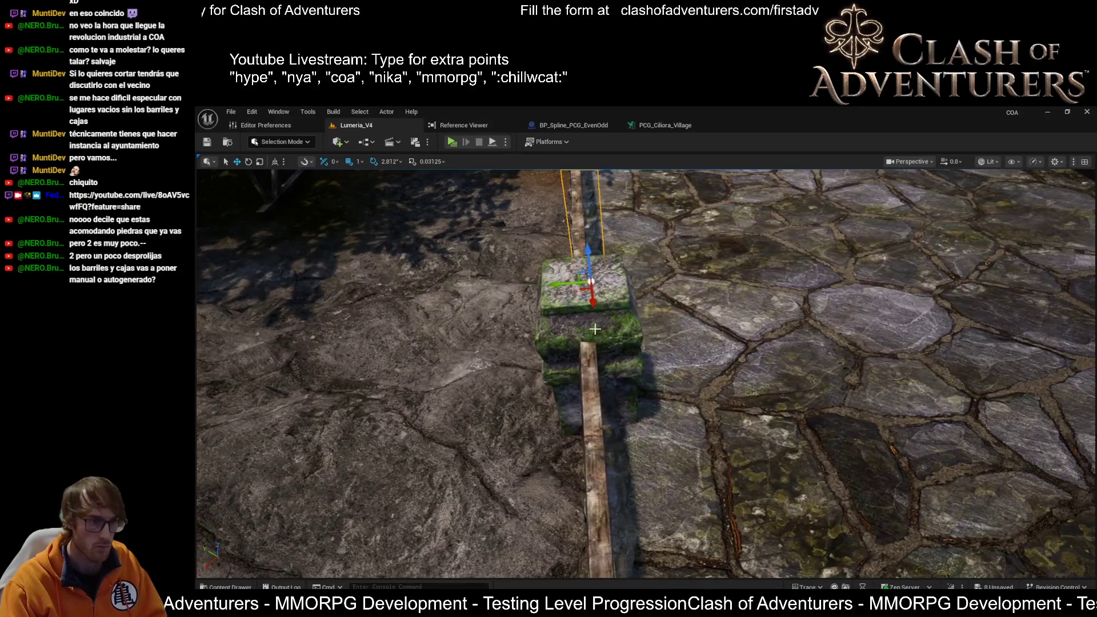
pyautogui.moveTo(594, 329); pyautogui.dragTo(446, 355)
pyautogui.moveTo(748, 530)
pyautogui.mouseDown()
pyautogui.moveTo(486, 394)
pyautogui.moveTo(644, 405)
pyautogui.moveTo(618, 364)
pyautogui.mouseUp()
pyautogui.click(479, 390)
pyautogui.click(686, 412)
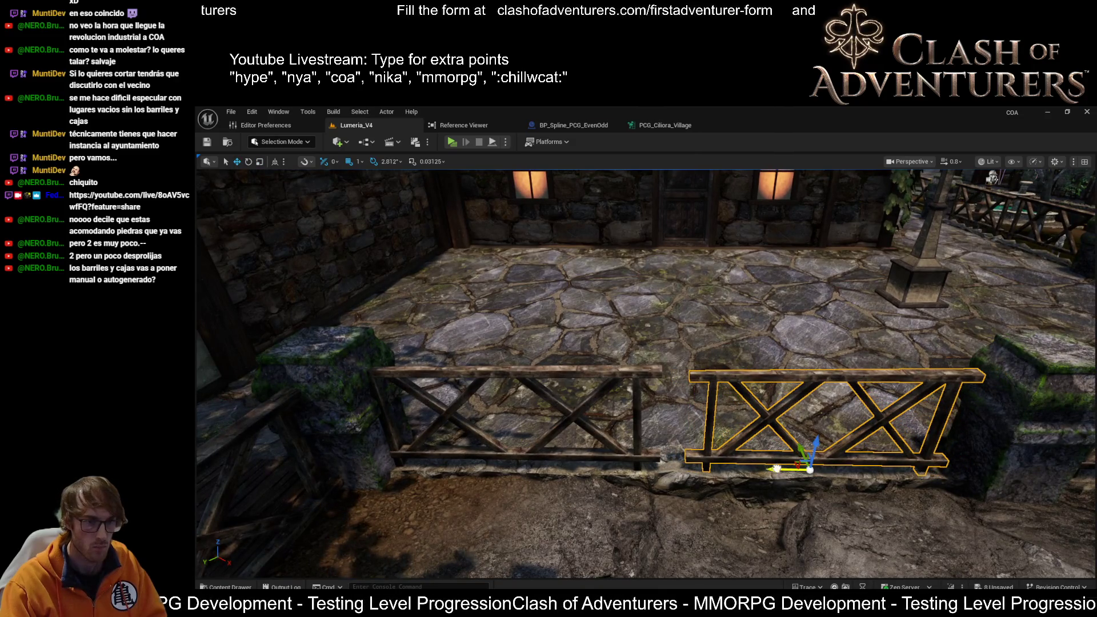
pyautogui.click(570, 374)
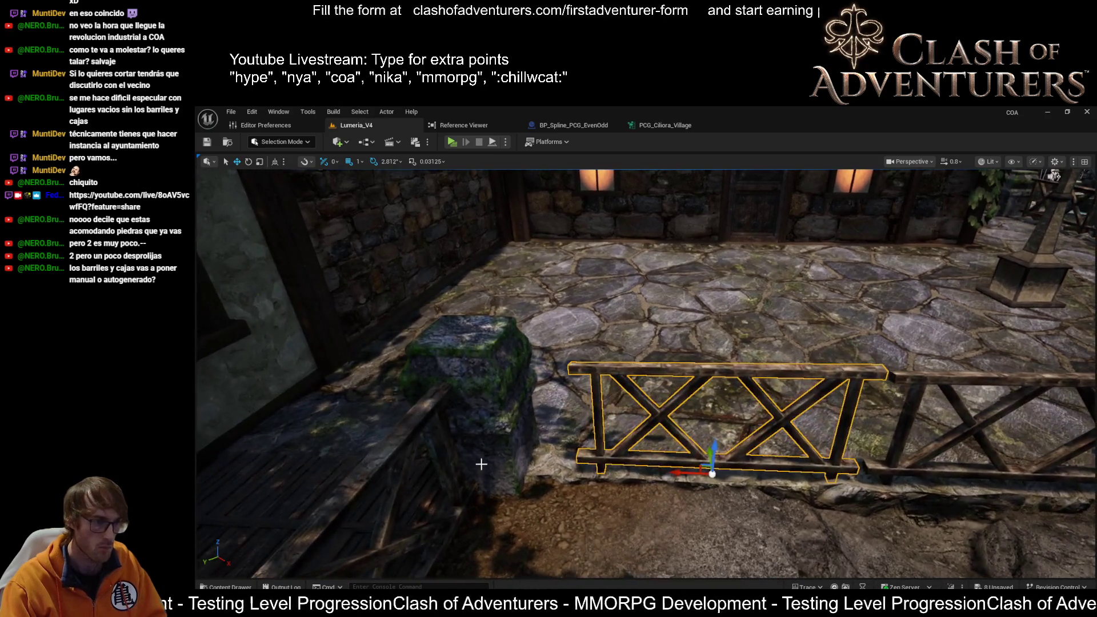
pyautogui.click(499, 484)
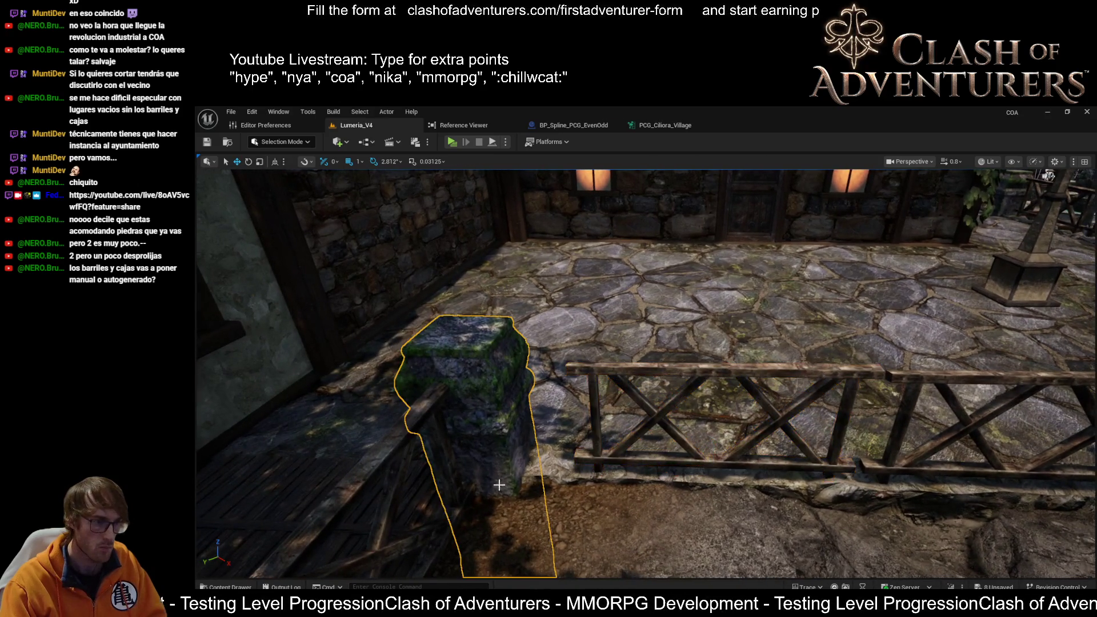
pyautogui.press('f')
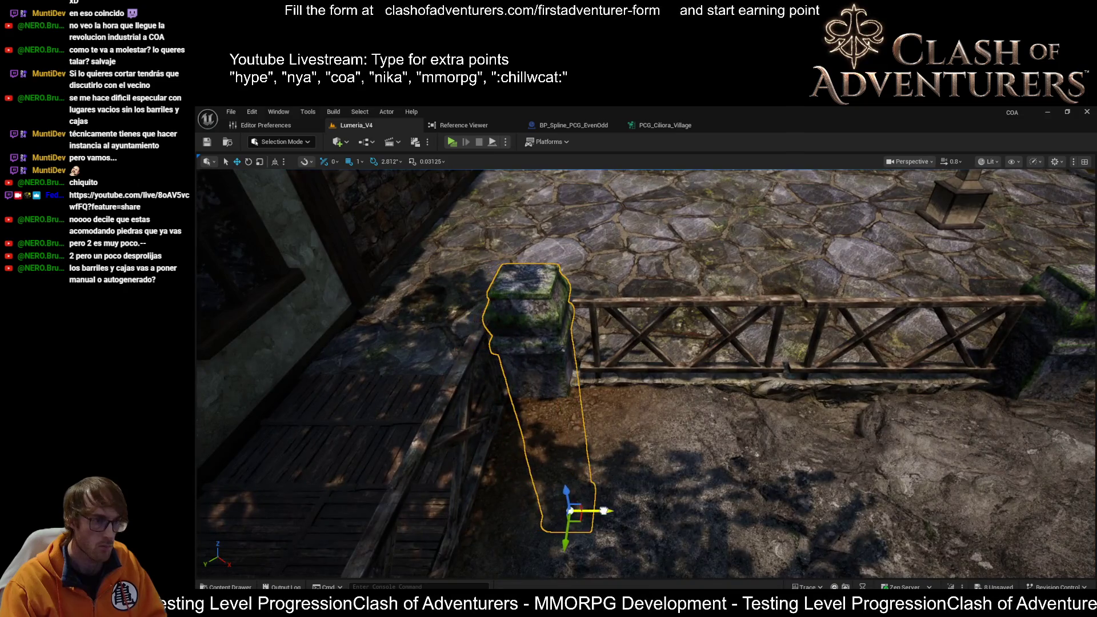
pyautogui.moveTo(604, 511); pyautogui.dragTo(482, 460)
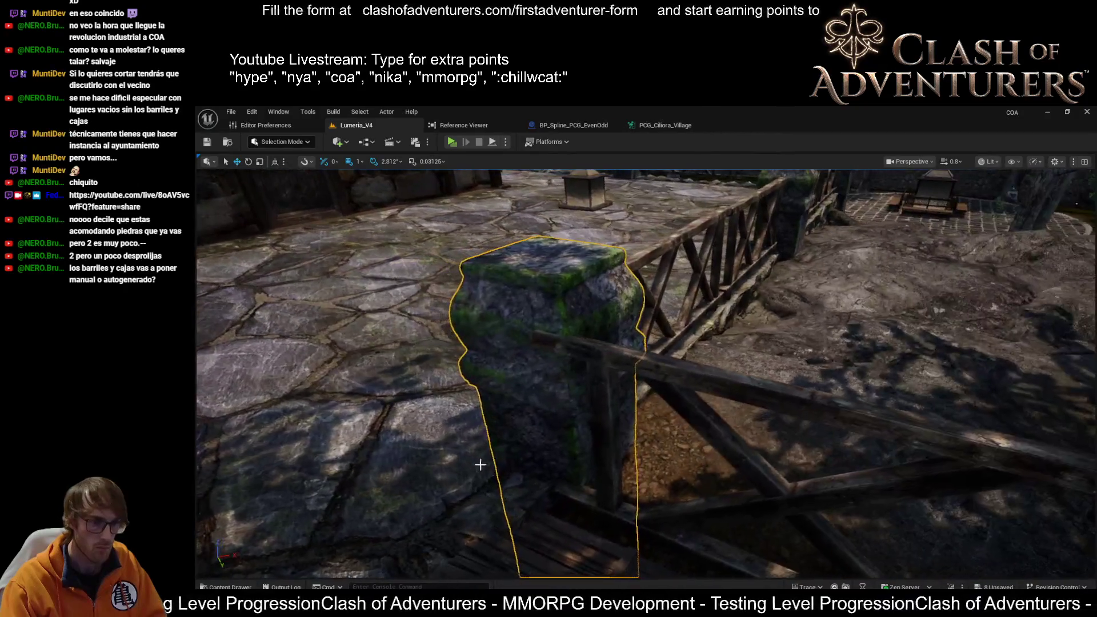
pyautogui.click(657, 446)
pyautogui.press('f')
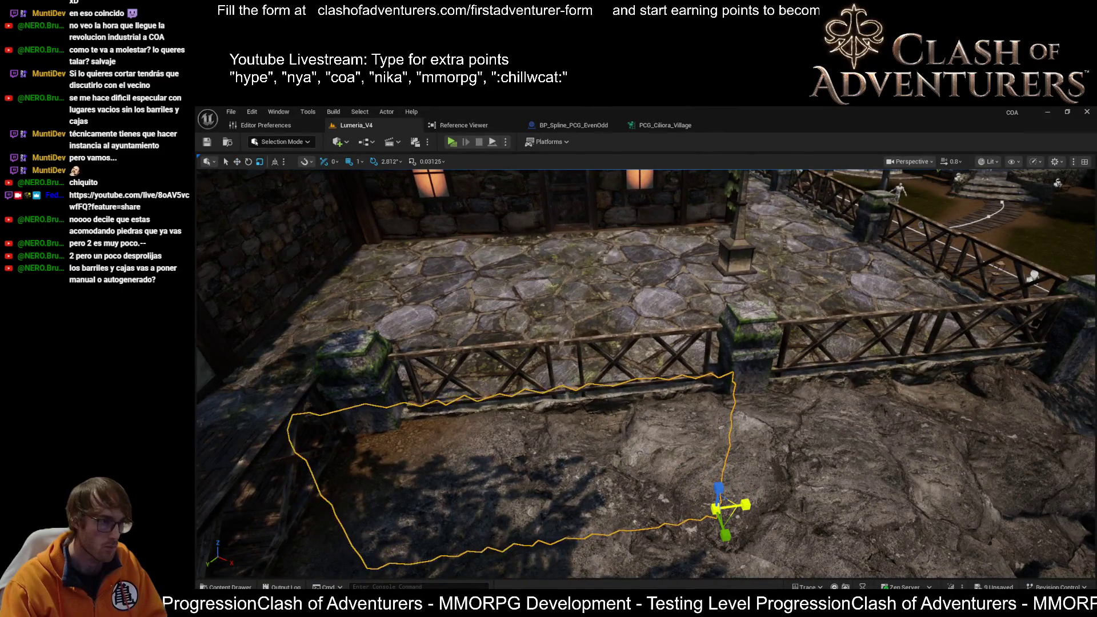
pyautogui.press('w')
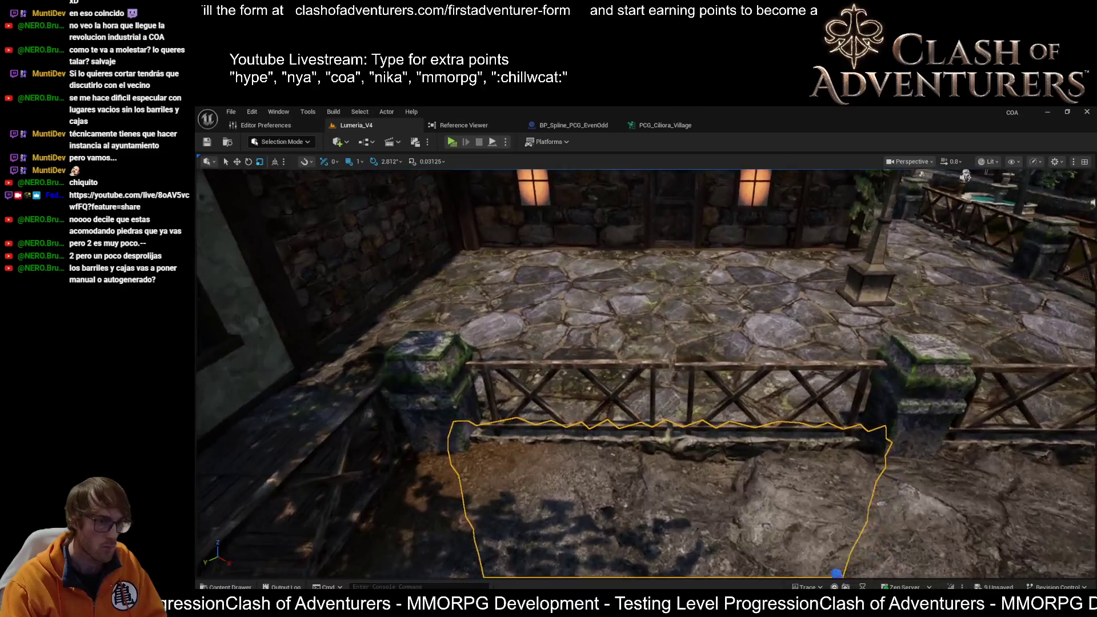
pyautogui.press('a')
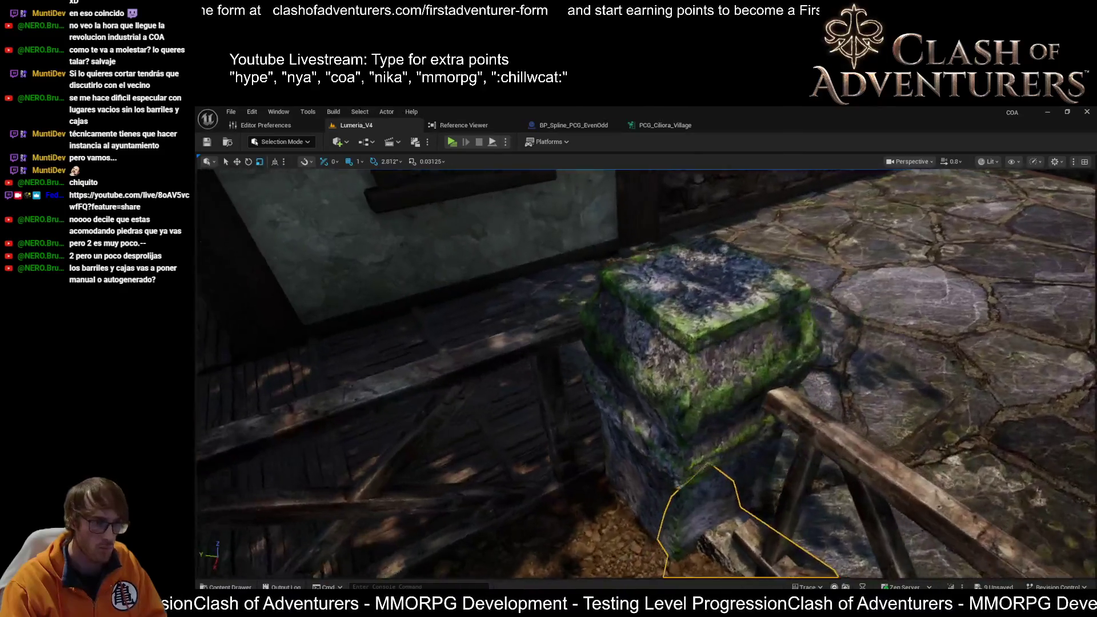
pyautogui.press('a')
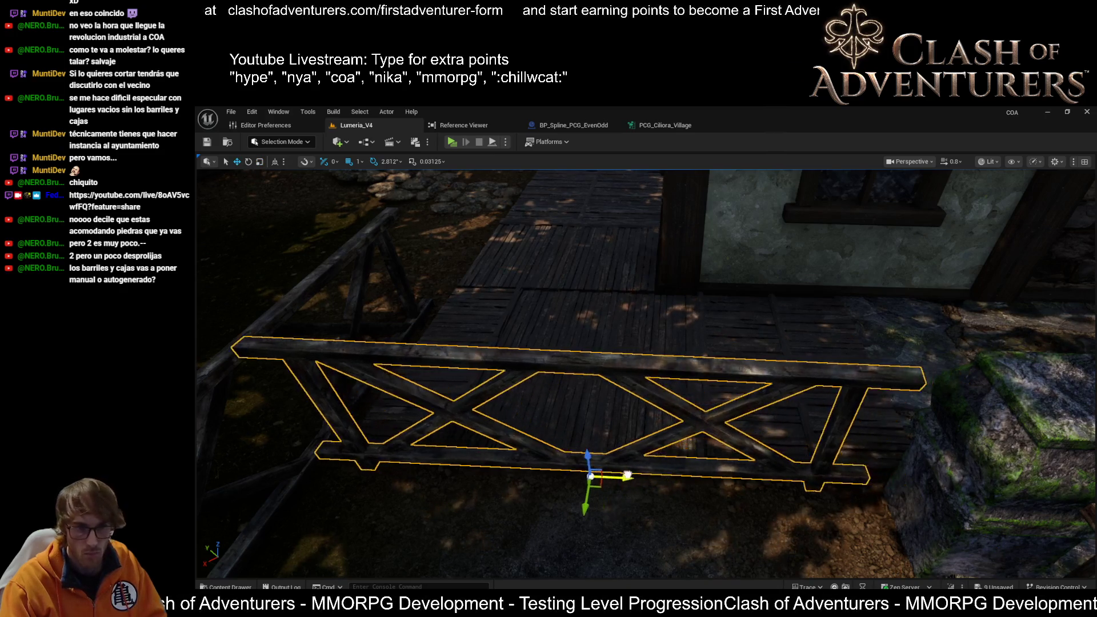
# Orbit around the fence and move it left onto the boardwalk centre.
pyautogui.press('a')
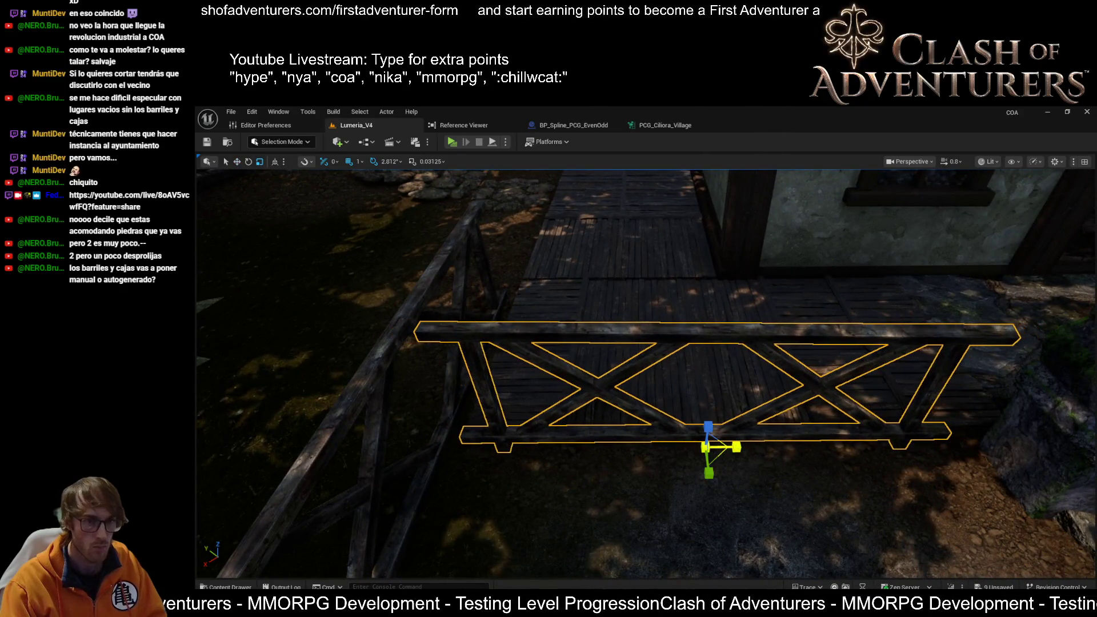
pyautogui.moveTo(571, 384)
pyautogui.mouseDown()
pyautogui.moveTo(815, 404)
pyautogui.moveTo(793, 377)
pyautogui.mouseUp()
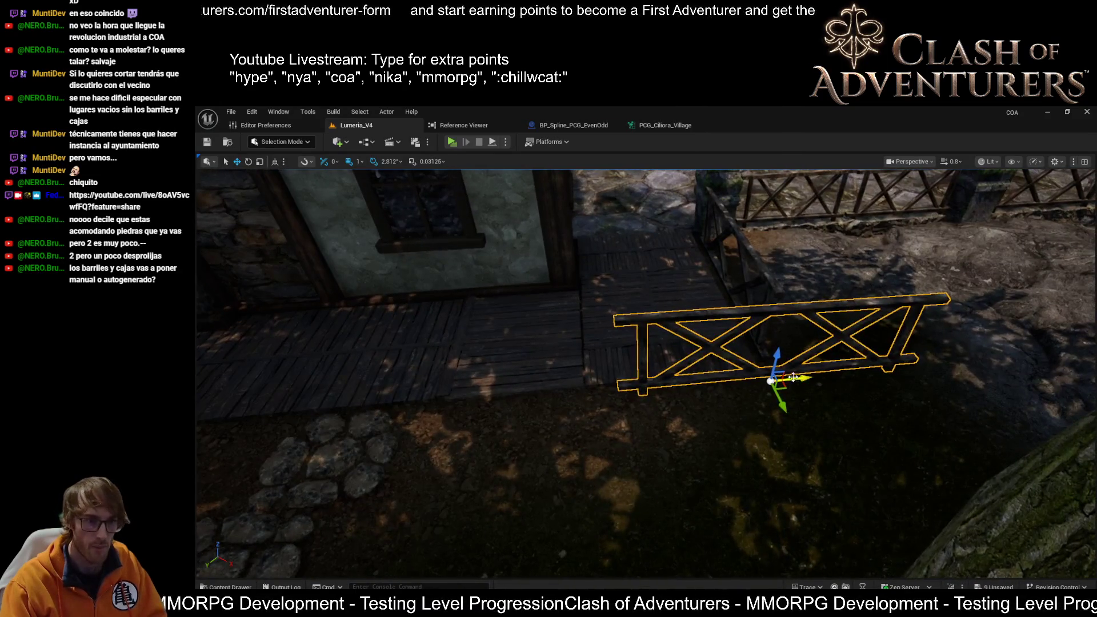
pyautogui.moveTo(645, 382); pyautogui.dragTo(371, 394)
pyautogui.moveTo(915, 412); pyautogui.dragTo(931, 416)
pyautogui.moveTo(588, 394); pyautogui.dragTo(465, 395)
pyautogui.moveTo(856, 433)
pyautogui.mouseDown()
pyautogui.moveTo(400, 433)
pyautogui.moveTo(550, 421)
pyautogui.moveTo(503, 428)
pyautogui.mouseUp()
pyautogui.press('f')
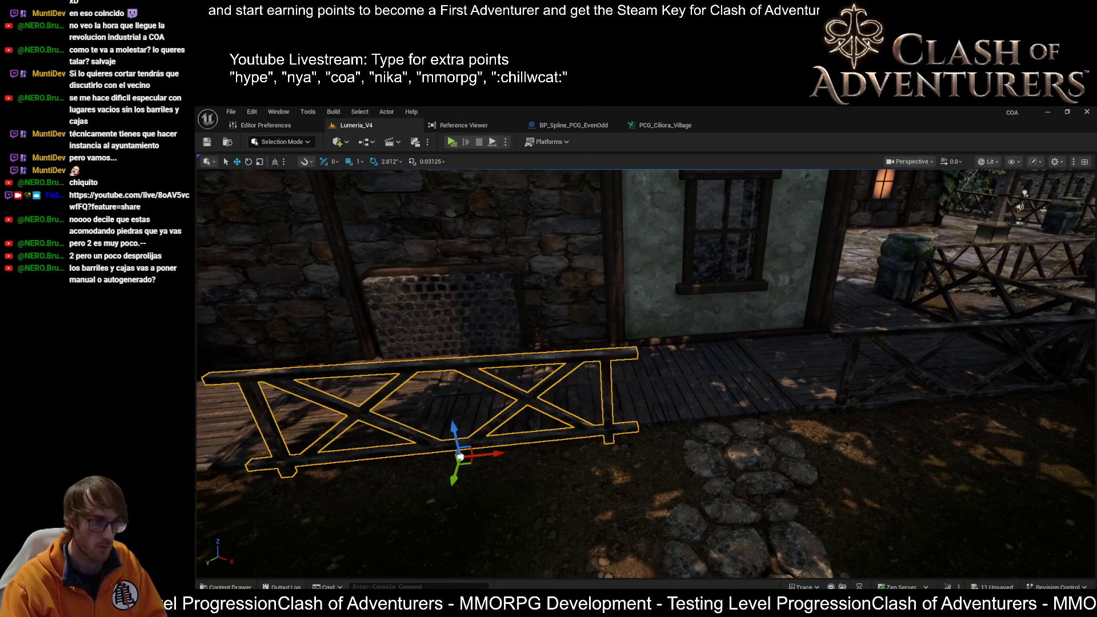
pyautogui.moveTo(480, 413)
pyautogui.mouseDown()
pyautogui.moveTo(534, 431)
pyautogui.moveTo(518, 422)
pyautogui.mouseUp()
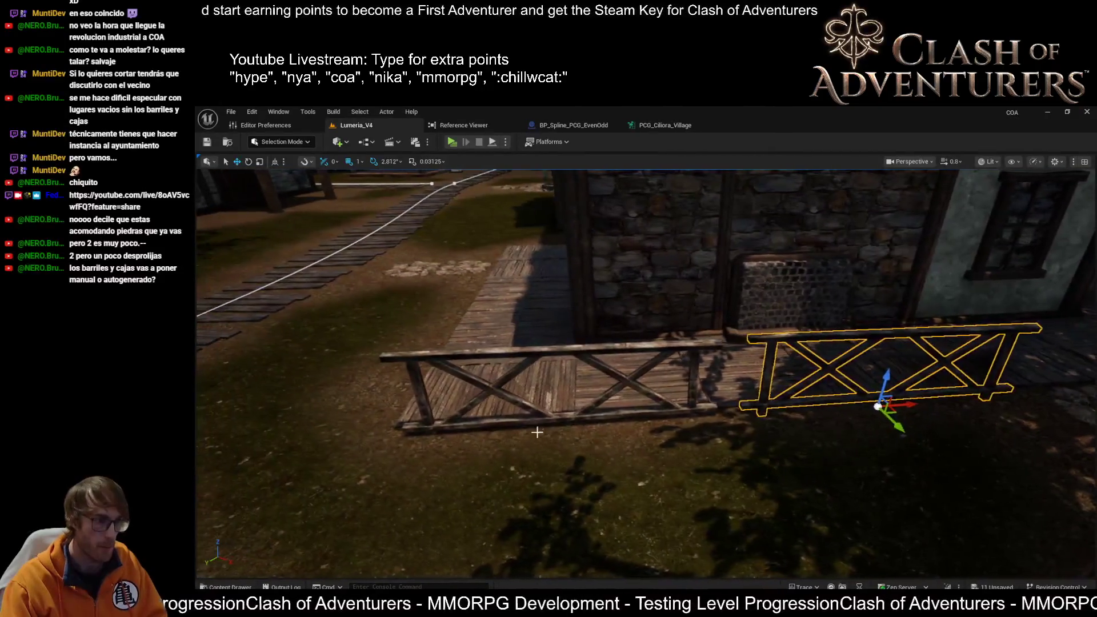
# Select the wooden fence beside the stone path and rotate it to a new angle.
pyautogui.click(559, 422)
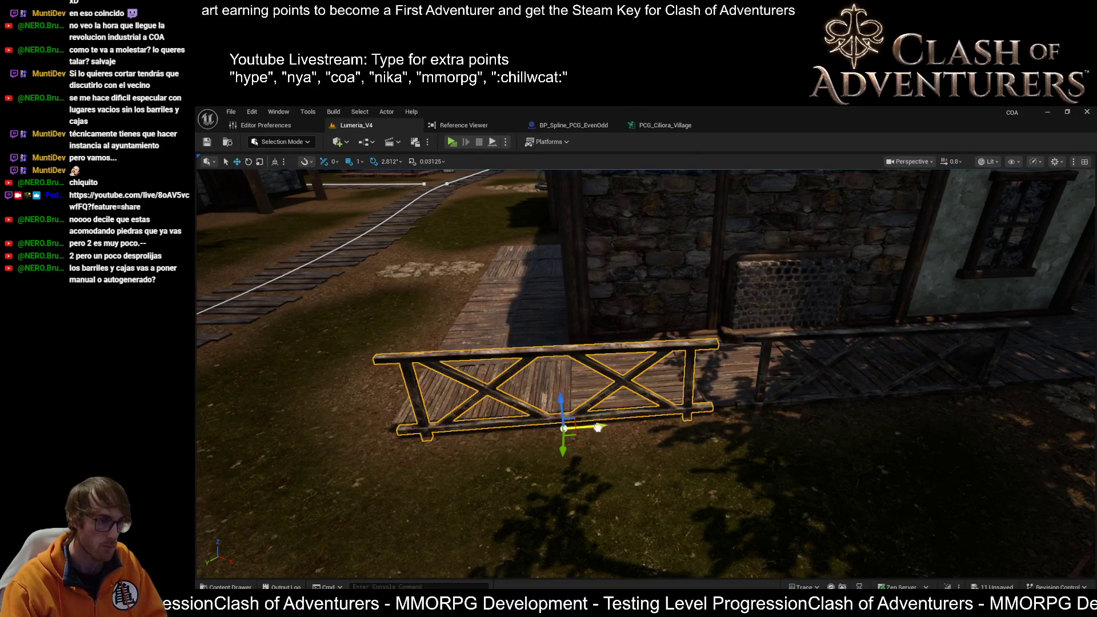
pyautogui.click(822, 409)
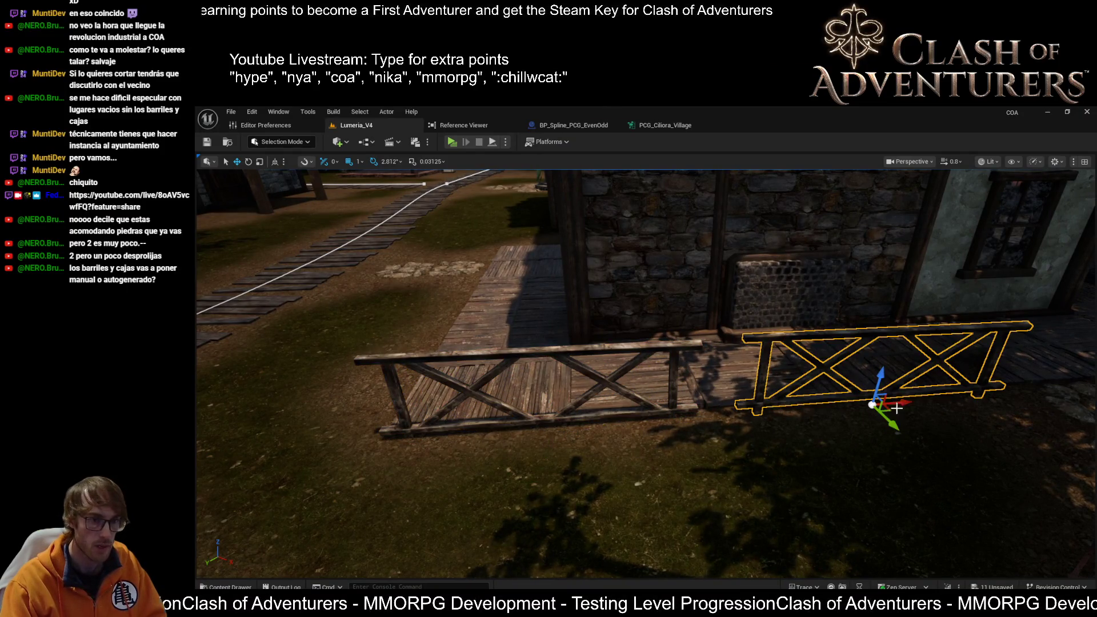
pyautogui.moveTo(883, 411)
pyautogui.mouseDown()
pyautogui.moveTo(960, 403)
pyautogui.moveTo(983, 435)
pyautogui.moveTo(968, 397)
pyautogui.mouseUp()
pyautogui.moveTo(584, 337); pyautogui.dragTo(583, 337)
pyautogui.click(630, 316)
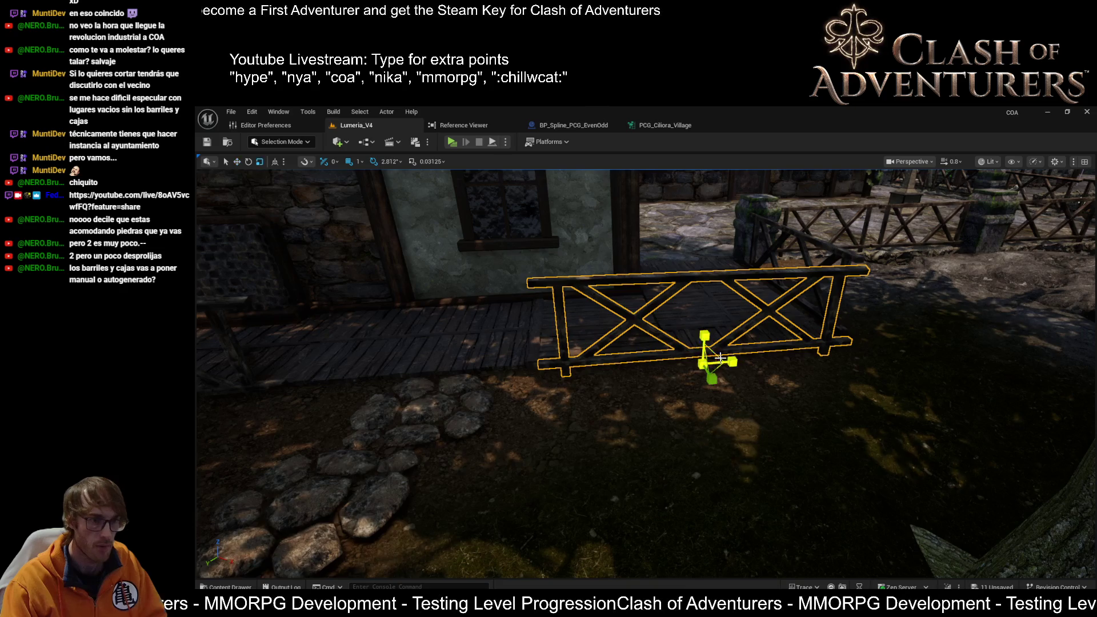
pyautogui.moveTo(733, 362)
pyautogui.mouseDown()
pyautogui.moveTo(743, 365)
pyautogui.moveTo(714, 343)
pyautogui.moveTo(776, 386)
pyautogui.moveTo(688, 366)
pyautogui.moveTo(668, 403)
pyautogui.moveTo(392, 515)
pyautogui.mouseUp()
# Reselect the fence and frame it in the view.
pyautogui.click(776, 386)
pyautogui.click(668, 403)
pyautogui.press('f')
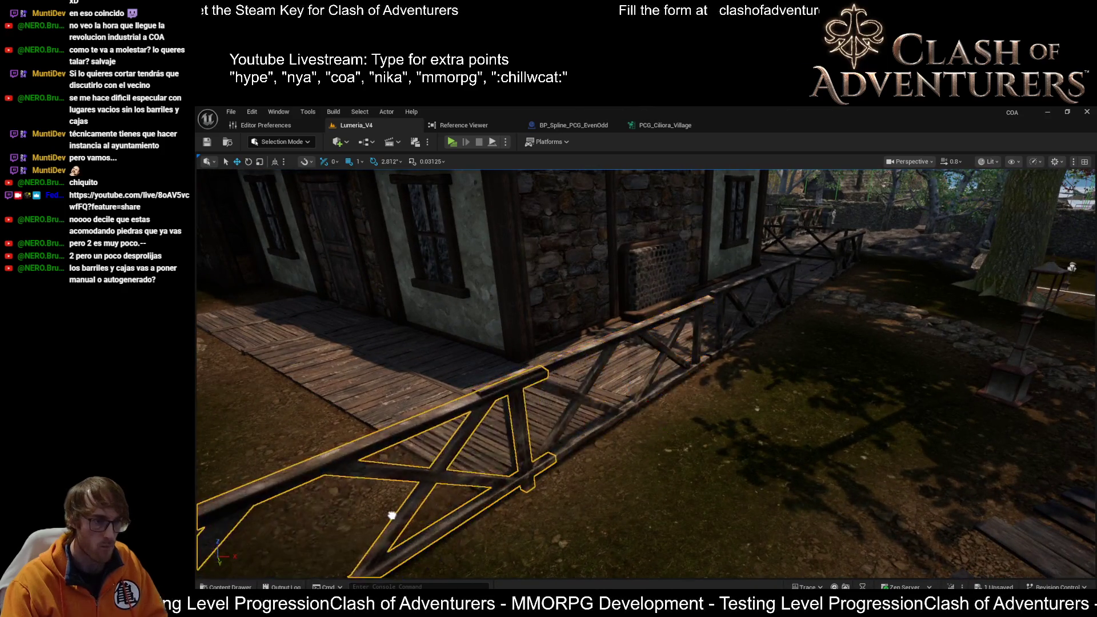
# Rotate the fence about 87 degrees around vertical.
pyautogui.press('f')
pyautogui.press('e')
pyautogui.moveTo(613, 514)
pyautogui.mouseDown()
pyautogui.moveTo(668, 506)
pyautogui.moveTo(604, 513)
pyautogui.moveTo(720, 436)
pyautogui.moveTo(623, 355)
pyautogui.moveTo(491, 423)
pyautogui.mouseUp()
pyautogui.press('f')
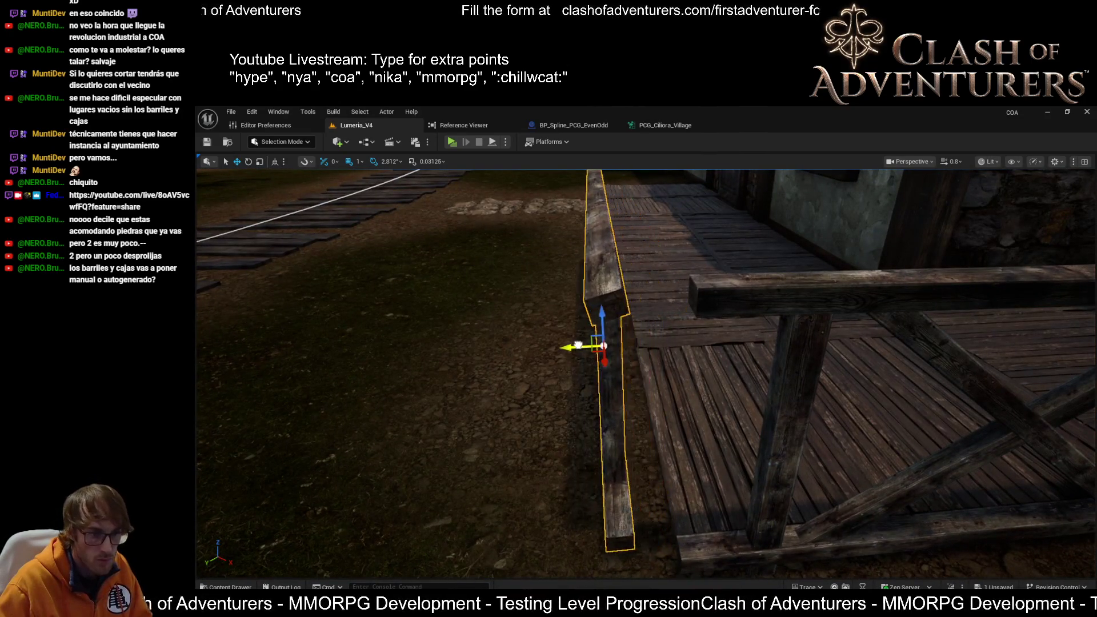
pyautogui.moveTo(623, 346)
pyautogui.mouseDown()
pyautogui.moveTo(572, 366)
pyautogui.moveTo(565, 400)
pyautogui.moveTo(664, 415)
pyautogui.mouseUp()
# Shorten the fence along its length and slide it slightly right.
pyautogui.press('r')
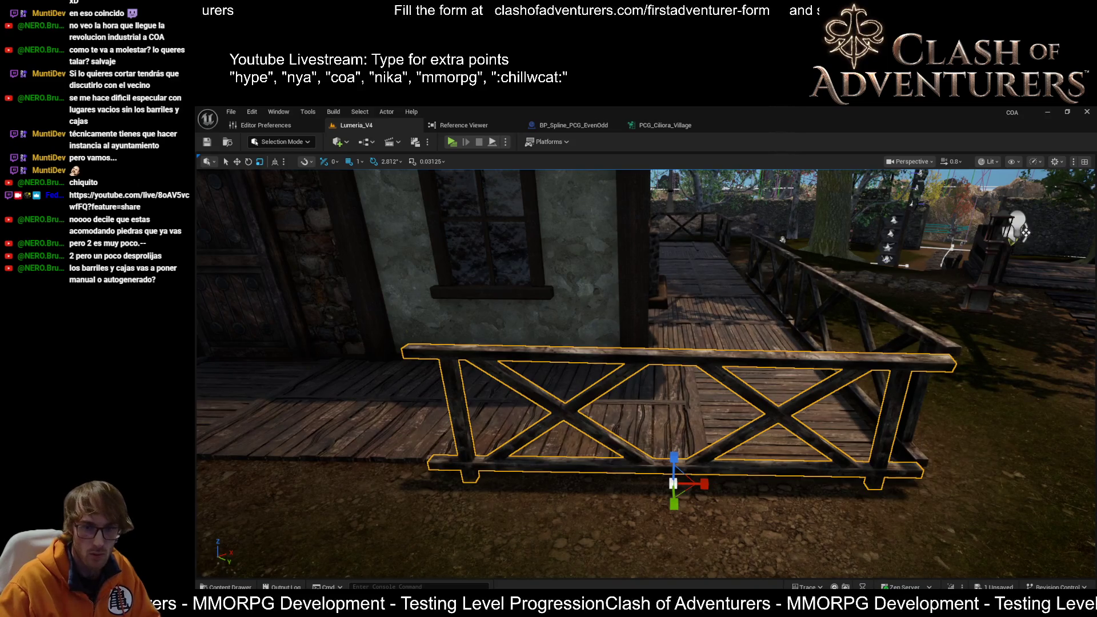
pyautogui.moveTo(704, 484); pyautogui.dragTo(682, 484)
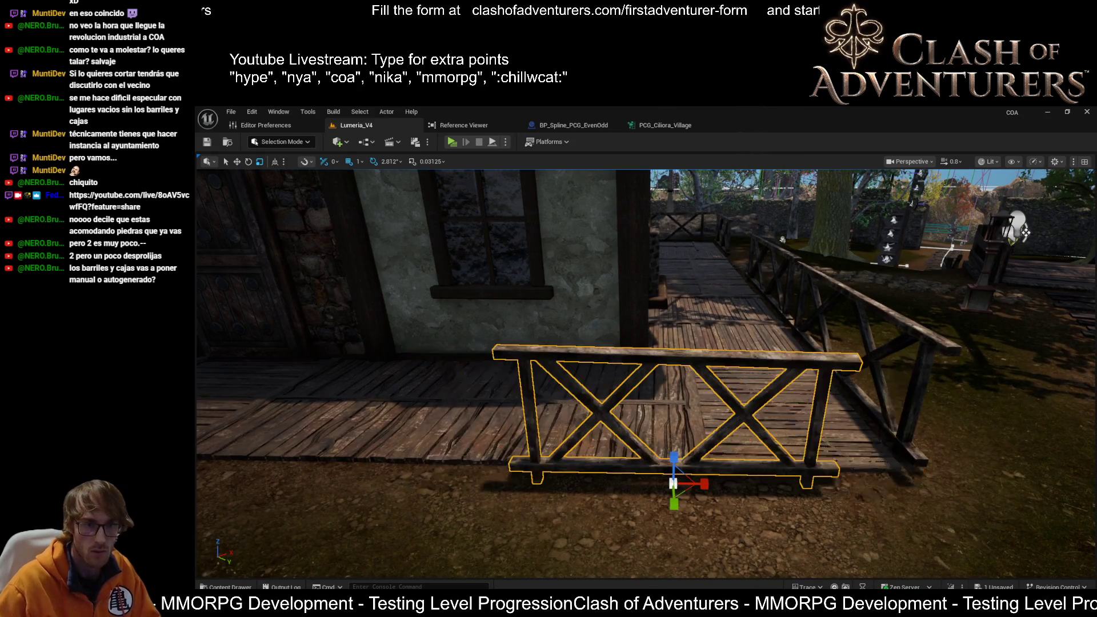
pyautogui.press('w')
pyautogui.moveTo(671, 532); pyautogui.dragTo(762, 487)
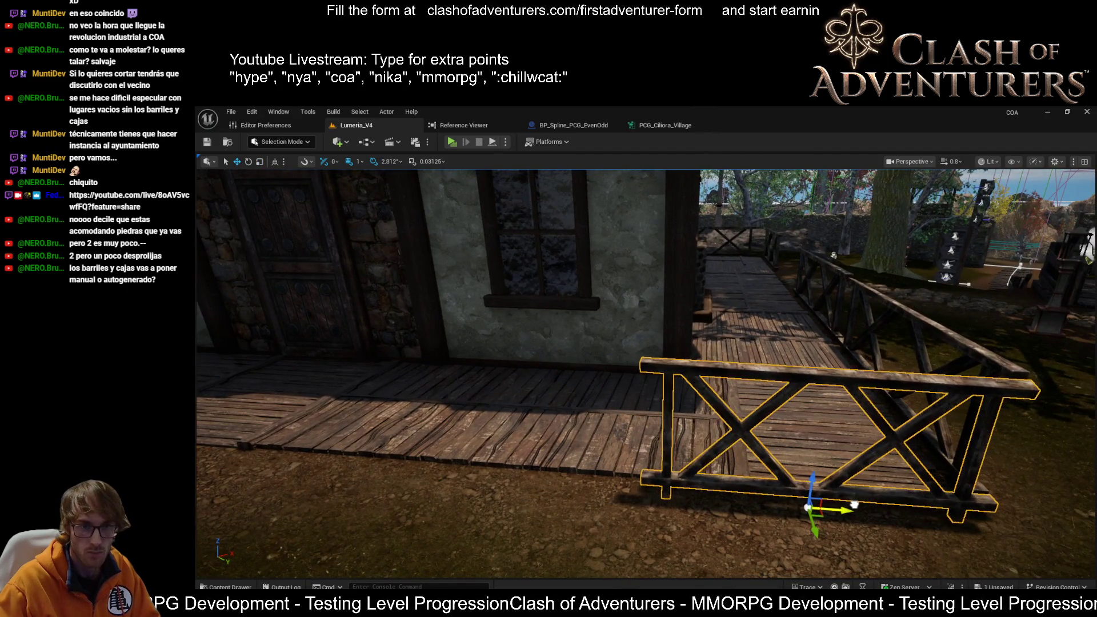
pyautogui.moveTo(858, 506); pyautogui.dragTo(917, 462)
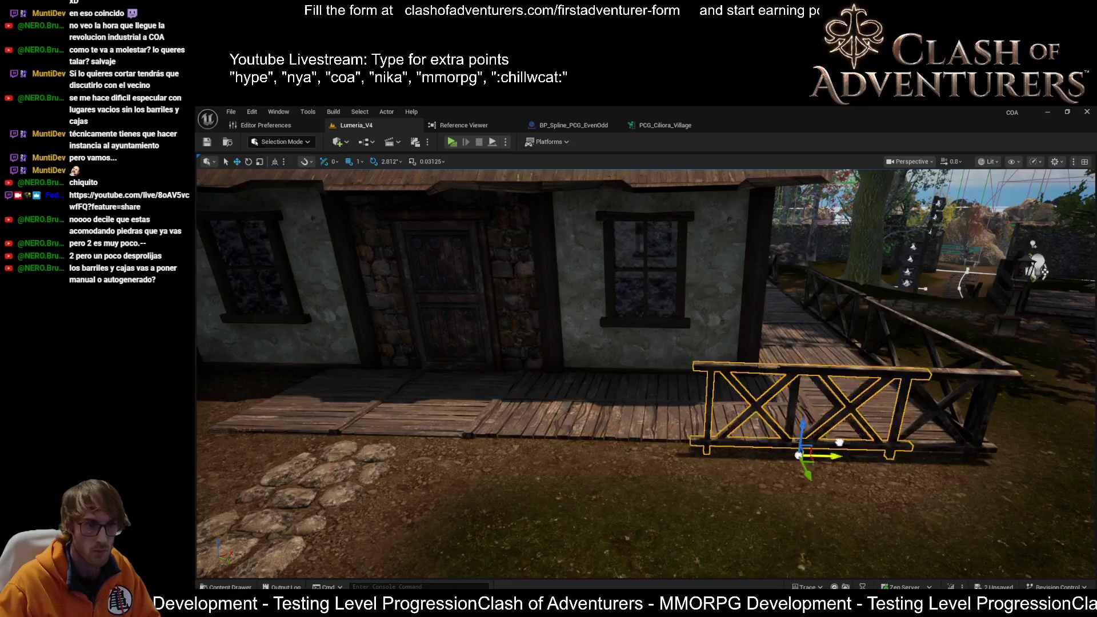
pyautogui.moveTo(674, 431)
pyautogui.mouseDown()
pyautogui.moveTo(691, 431)
pyautogui.moveTo(663, 497)
pyautogui.moveTo(640, 452)
pyautogui.moveTo(608, 537)
pyautogui.moveTo(594, 503)
pyautogui.mouseUp()
# Shrink the porch deck along its width and save the level.
pyautogui.press('r')
pyautogui.moveTo(1052, 470)
pyautogui.mouseDown()
pyautogui.moveTo(1028, 470)
pyautogui.moveTo(1048, 470)
pyautogui.moveTo(1037, 469)
pyautogui.moveTo(1046, 457)
pyautogui.moveTo(1026, 435)
pyautogui.moveTo(979, 536)
pyautogui.mouseUp()
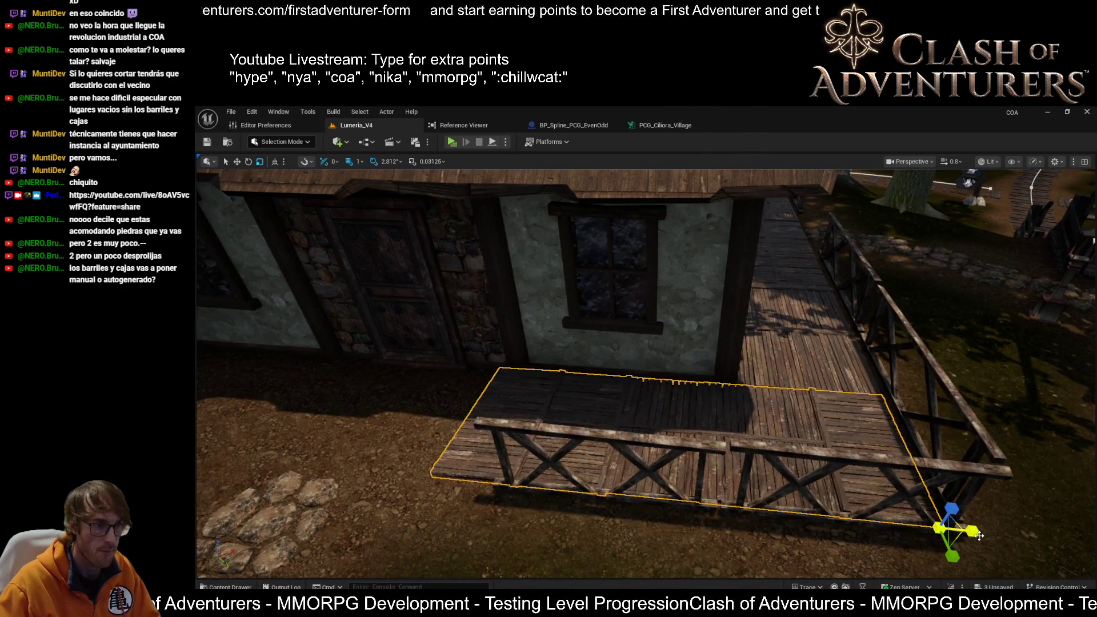
pyautogui.moveTo(972, 540); pyautogui.dragTo(971, 572)
pyautogui.moveTo(605, 408)
pyautogui.mouseDown()
pyautogui.moveTo(557, 411)
pyautogui.moveTo(667, 399)
pyautogui.moveTo(766, 367)
pyautogui.mouseUp()
pyautogui.click(605, 408)
pyautogui.click(666, 399)
pyautogui.hotkey('ctrl', 's')
# Move the porch fence left along the deck and Alt-drag a copy to its right.
pyautogui.click(838, 374)
pyautogui.moveTo(838, 374); pyautogui.dragTo(569, 407)
pyautogui.moveTo(613, 414); pyautogui.dragTo(594, 412)
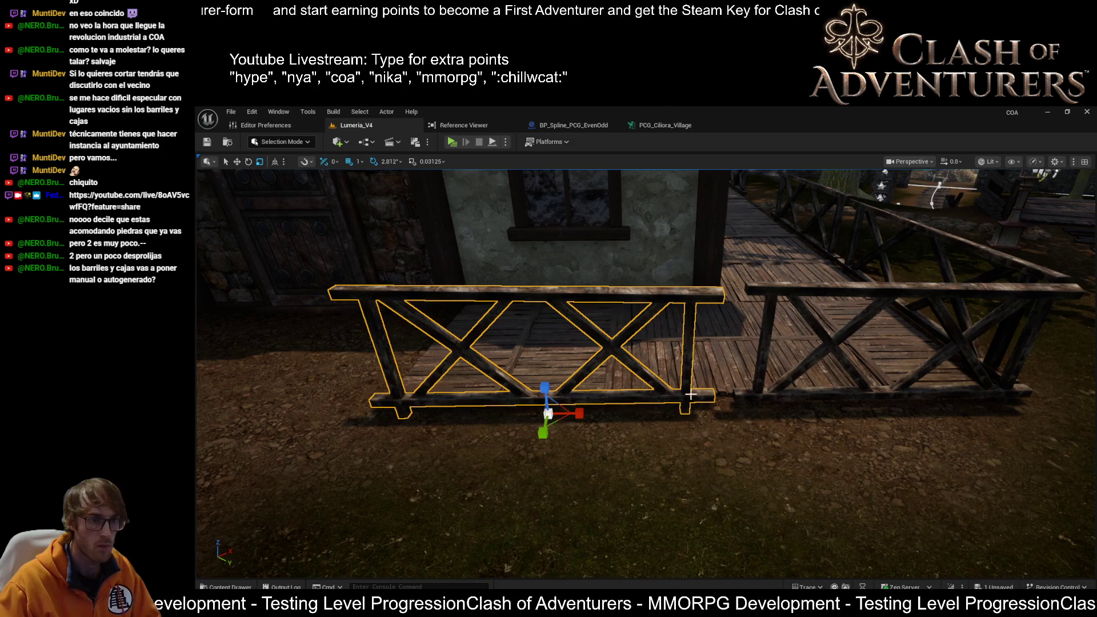
pyautogui.moveTo(579, 414); pyautogui.dragTo(789, 395)
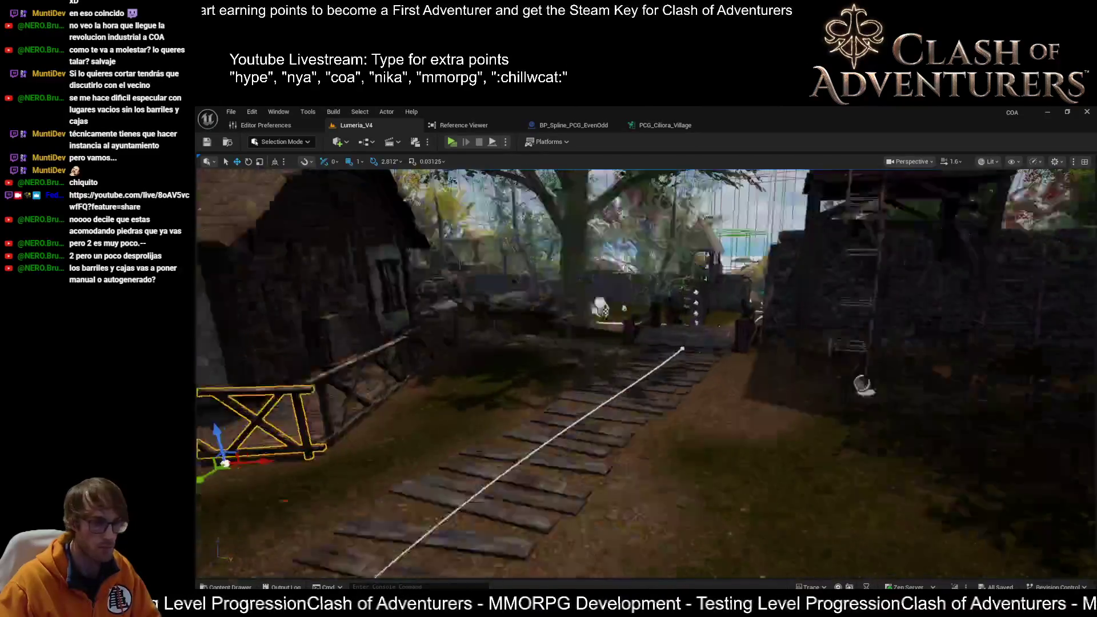
# Select the stepping-stone path and rotate it to run upward and right.
pyautogui.press('s')
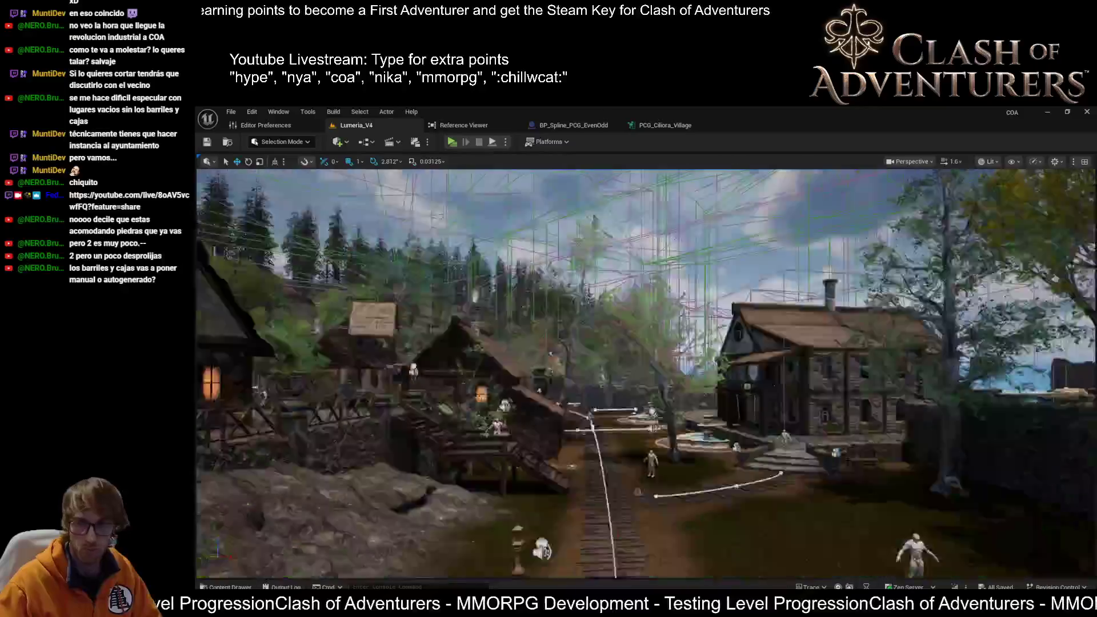
pyautogui.press('w')
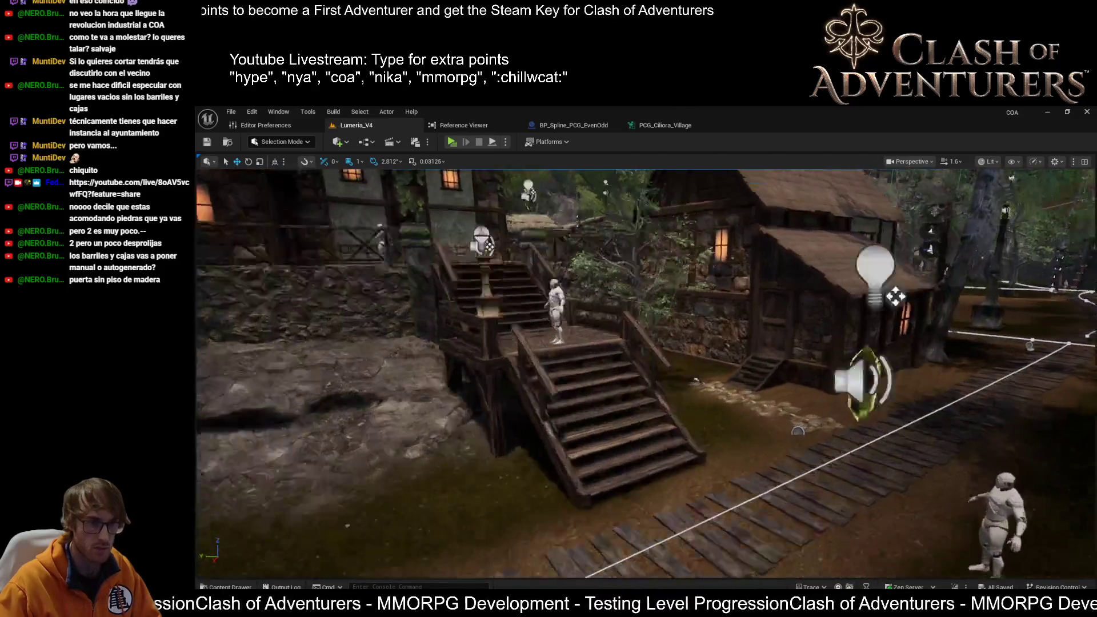
pyautogui.press('w')
pyautogui.click(833, 515)
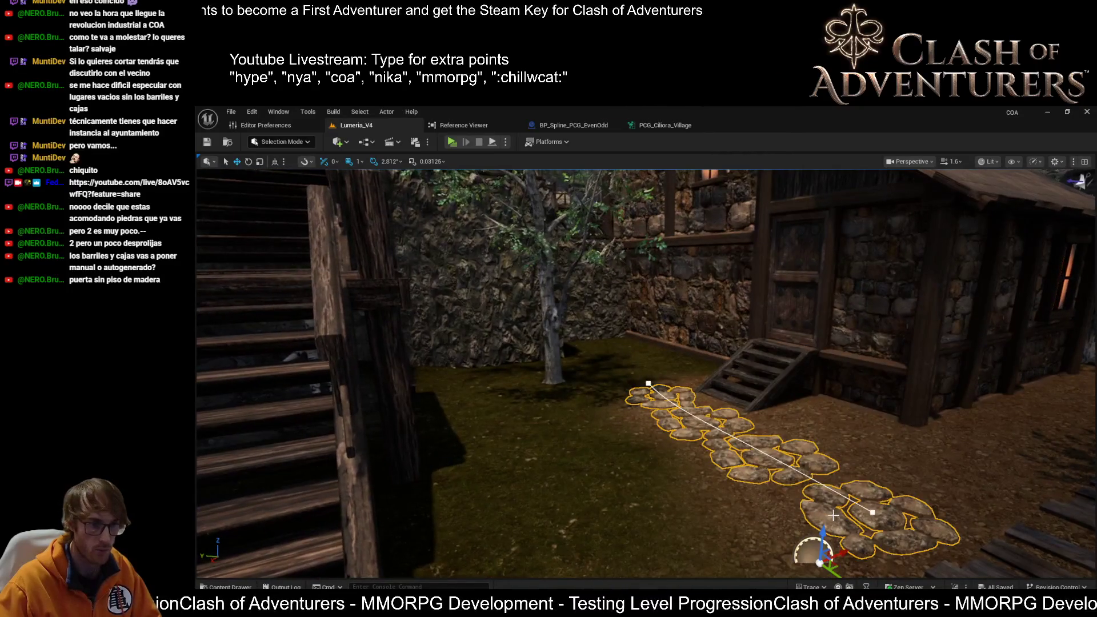
pyautogui.moveTo(709, 435)
pyautogui.mouseDown()
pyautogui.moveTo(686, 342)
pyautogui.moveTo(515, 388)
pyautogui.moveTo(303, 406)
pyautogui.mouseUp()
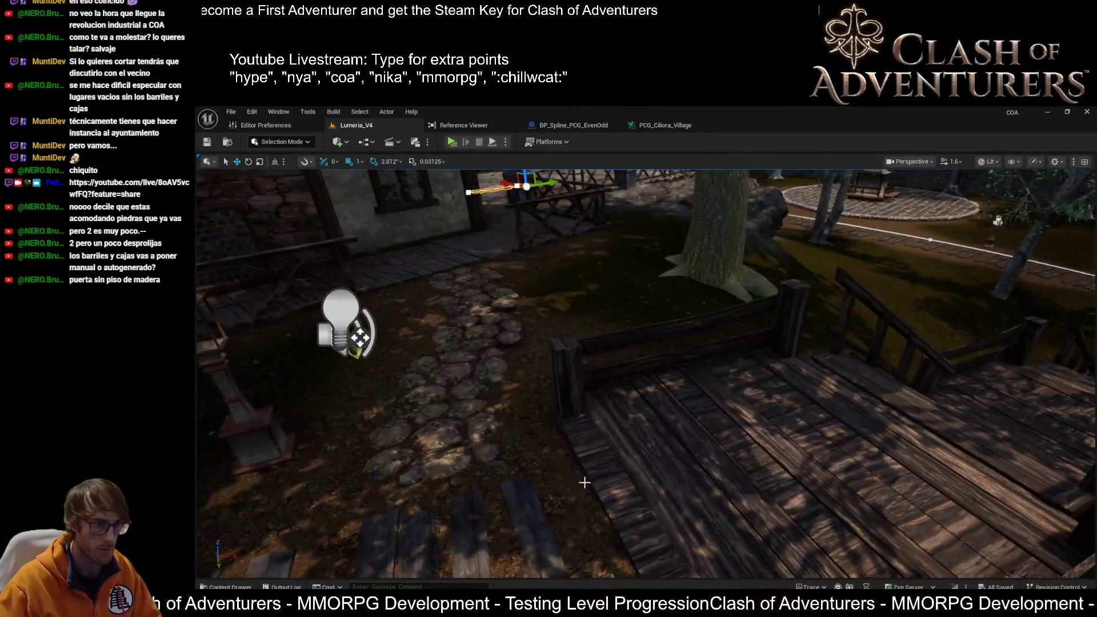
pyautogui.click(438, 396)
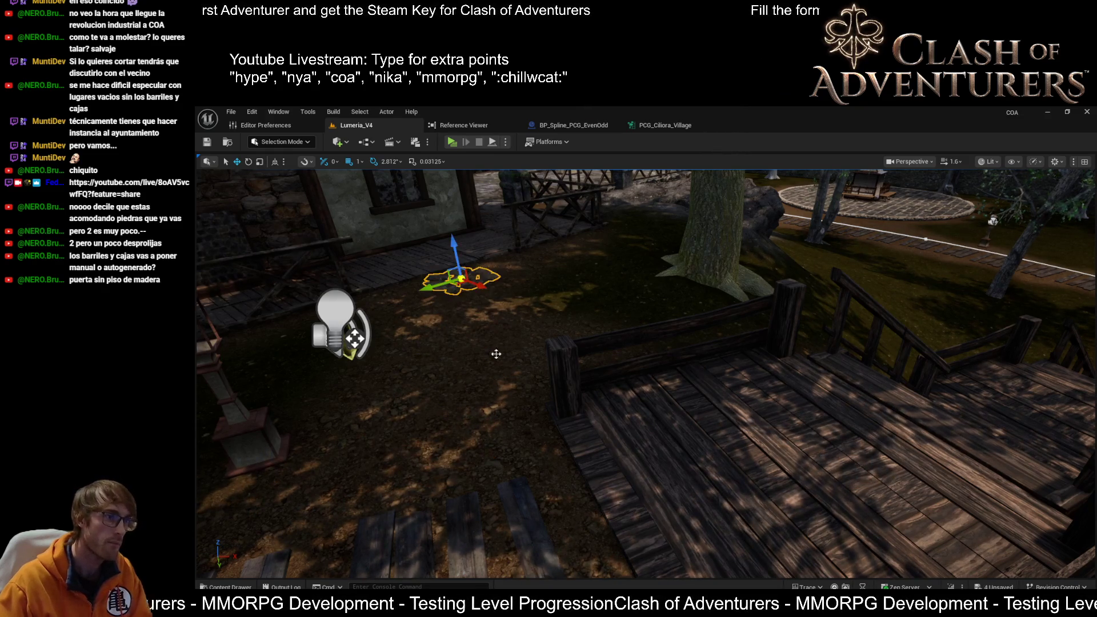
pyautogui.click(414, 446)
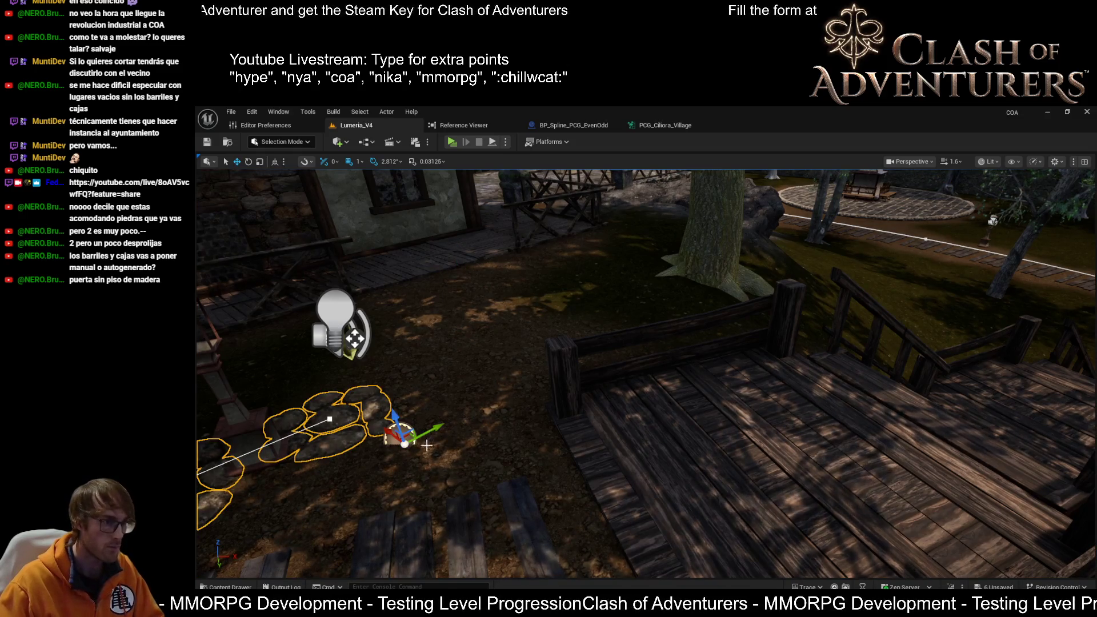
pyautogui.moveTo(419, 471)
pyautogui.mouseDown()
pyautogui.moveTo(469, 460)
pyautogui.moveTo(335, 439)
pyautogui.moveTo(371, 395)
pyautogui.moveTo(372, 320)
pyautogui.moveTo(372, 369)
pyautogui.moveTo(372, 343)
pyautogui.mouseUp()
pyautogui.press('w')
# Move the path's top spline point down, then up and left toward the deck.
pyautogui.click(610, 196)
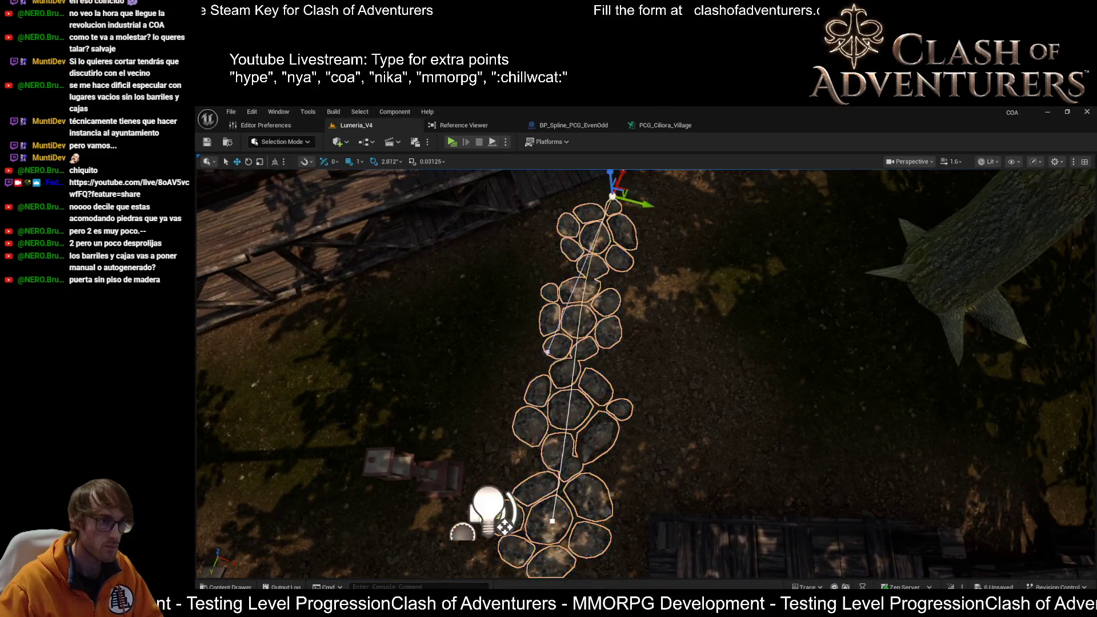
pyautogui.moveTo(641, 198)
pyautogui.mouseDown()
pyautogui.moveTo(608, 247)
pyautogui.moveTo(605, 343)
pyautogui.moveTo(594, 316)
pyautogui.moveTo(714, 285)
pyautogui.moveTo(709, 275)
pyautogui.moveTo(705, 284)
pyautogui.mouseUp()
pyautogui.press('e')
pyautogui.press('w')
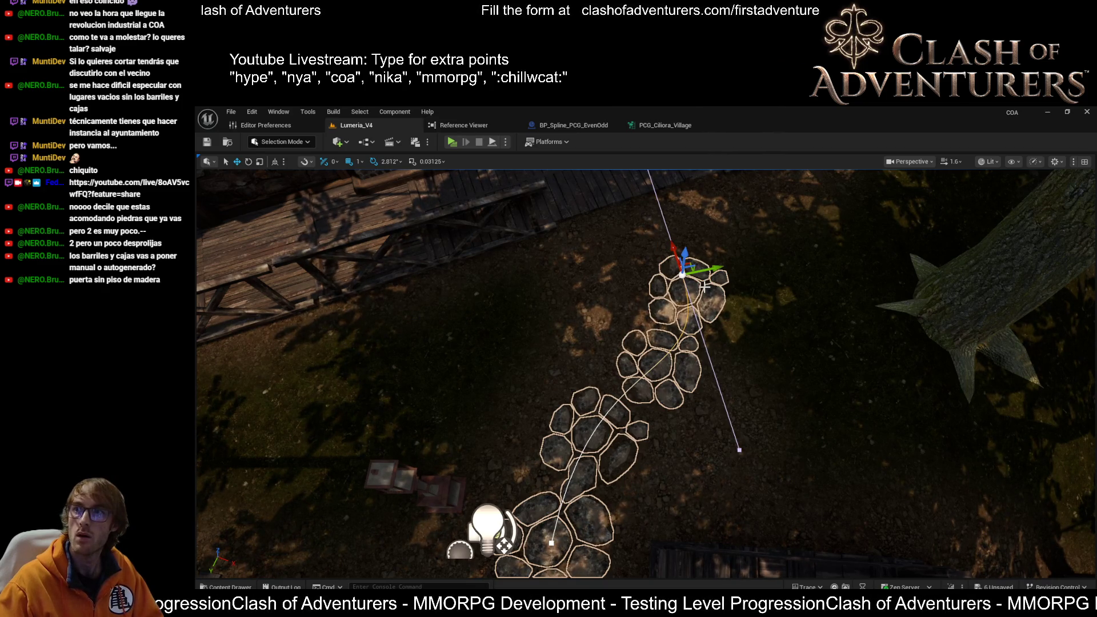
pyautogui.moveTo(675, 247); pyautogui.dragTo(664, 213)
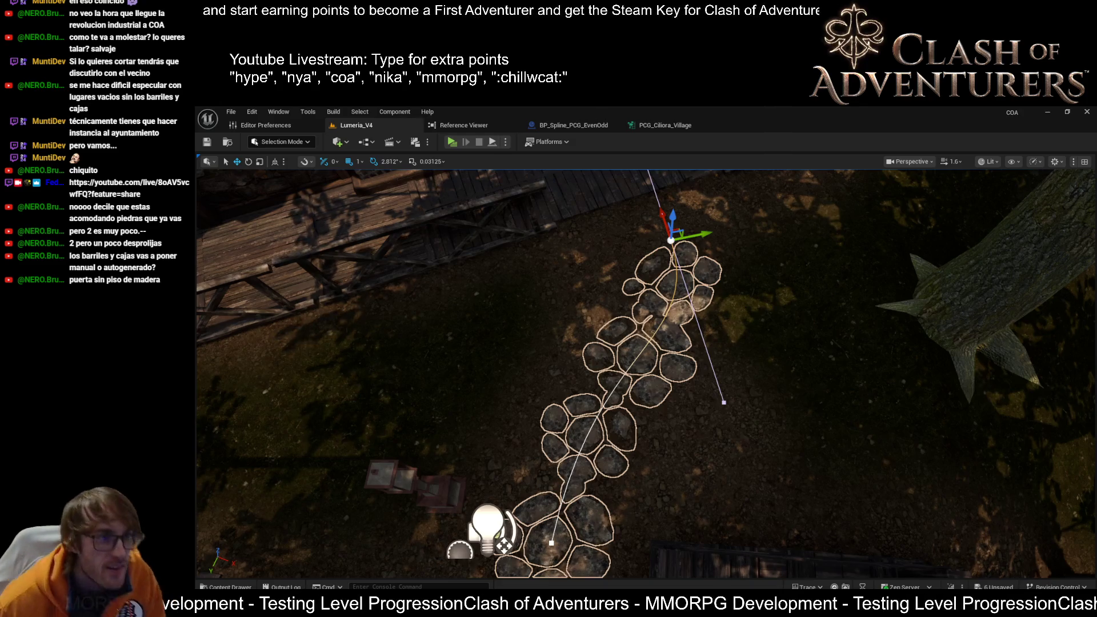
# Extend the stepping-stone spline with a new point and move it up and left.
pyautogui.press('f')
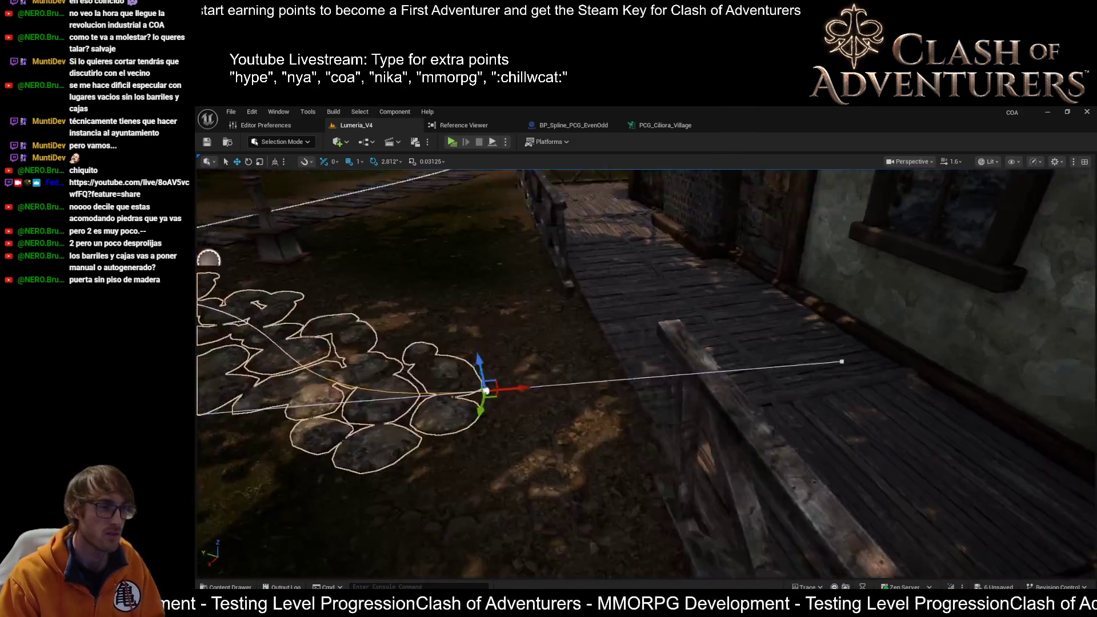
pyautogui.scroll(-2, 683, 349)
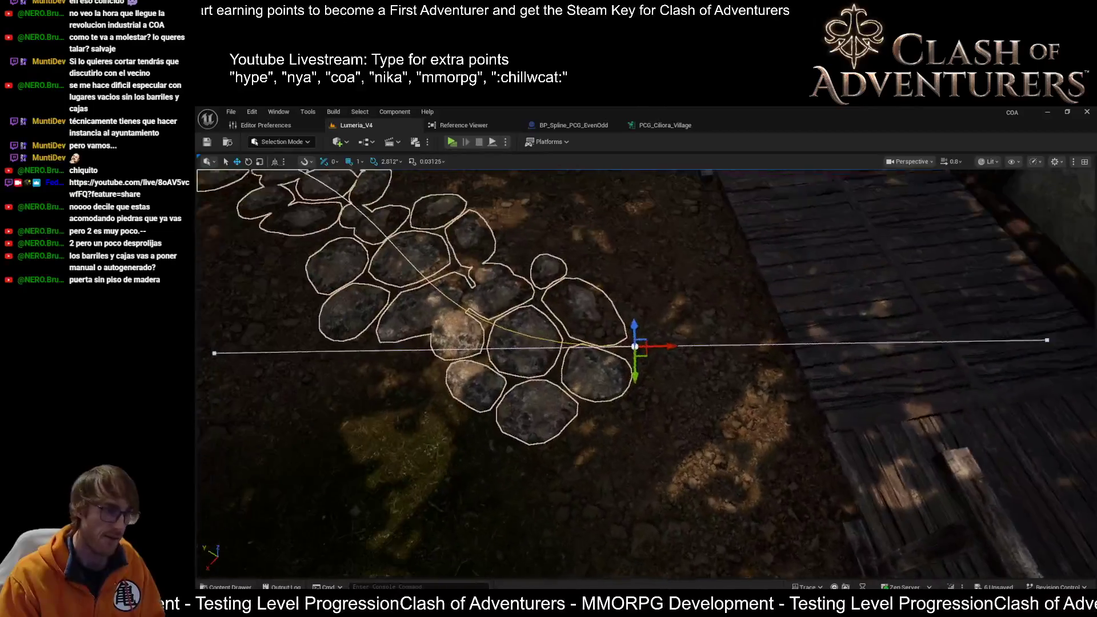
pyautogui.moveTo(683, 349); pyautogui.dragTo(813, 357)
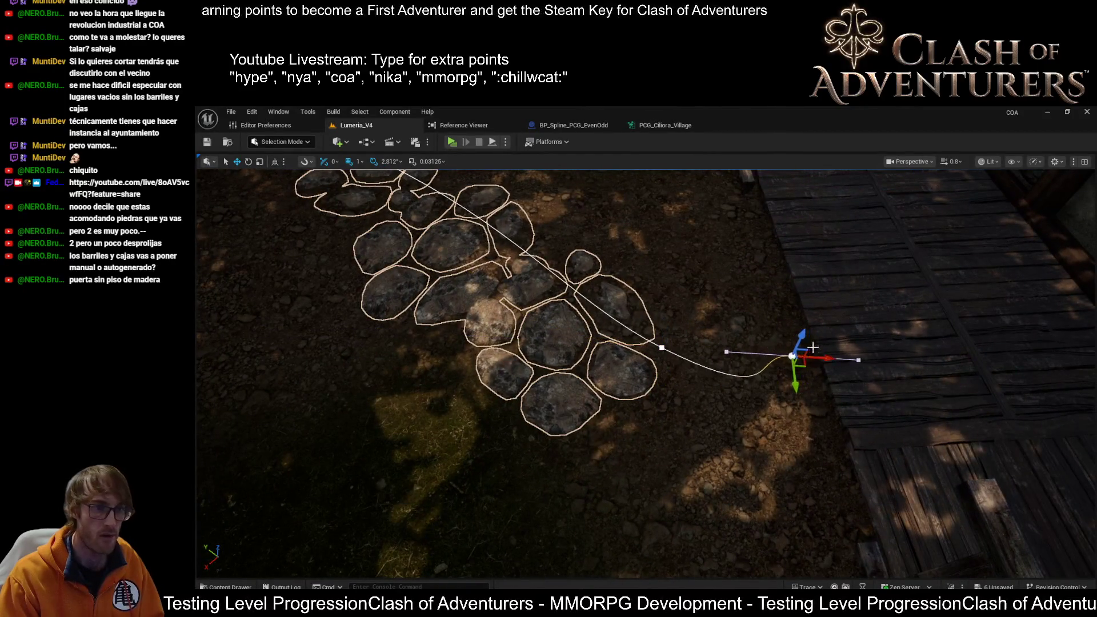
pyautogui.click(662, 348)
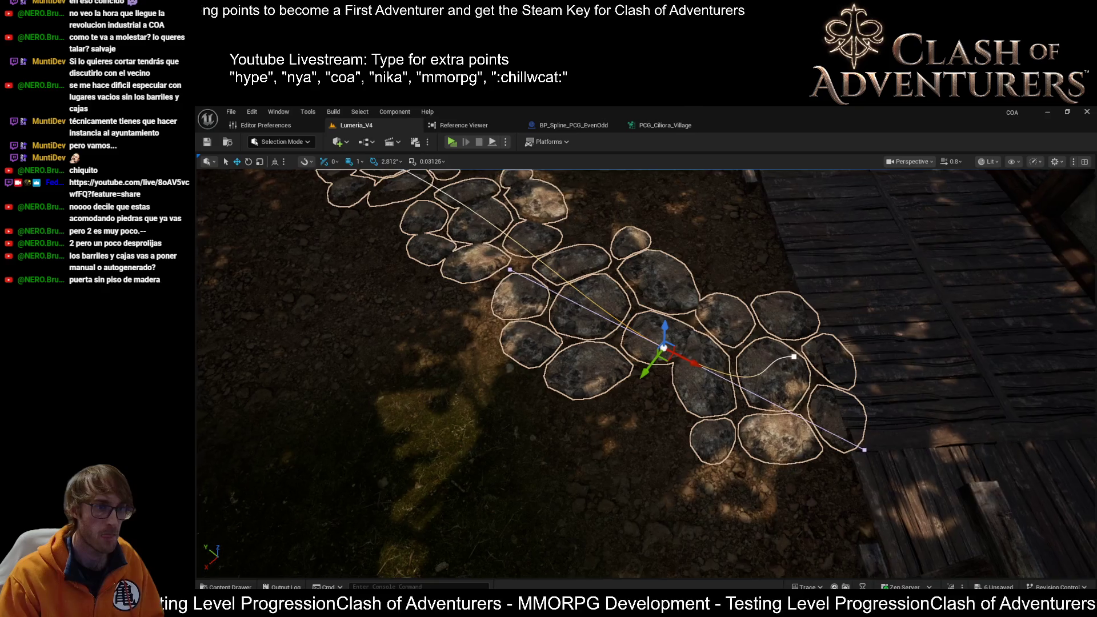
pyautogui.moveTo(693, 367); pyautogui.dragTo(612, 311)
# Rotate the new point so the stones bend in a gentle wave toward the wooden deck.
pyautogui.scroll(-3, 613, 312)
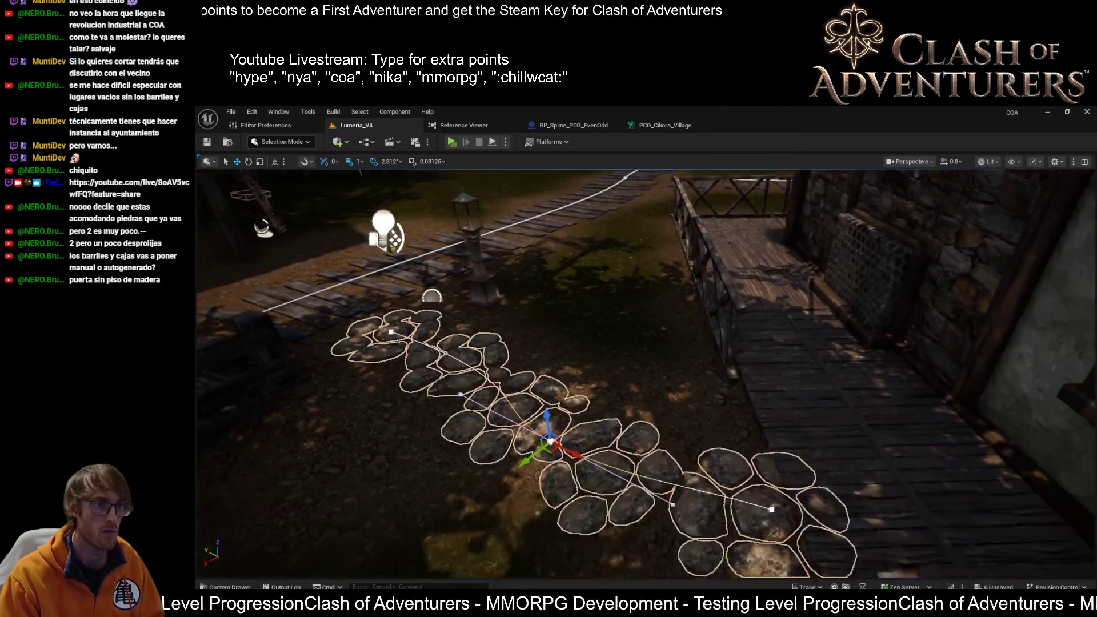
pyautogui.press('e')
pyautogui.moveTo(585, 434); pyautogui.dragTo(572, 408)
pyautogui.moveTo(743, 485)
pyautogui.mouseDown()
pyautogui.moveTo(636, 396)
pyautogui.moveTo(562, 405)
pyautogui.mouseUp()
pyautogui.press('w')
pyautogui.click(373, 347)
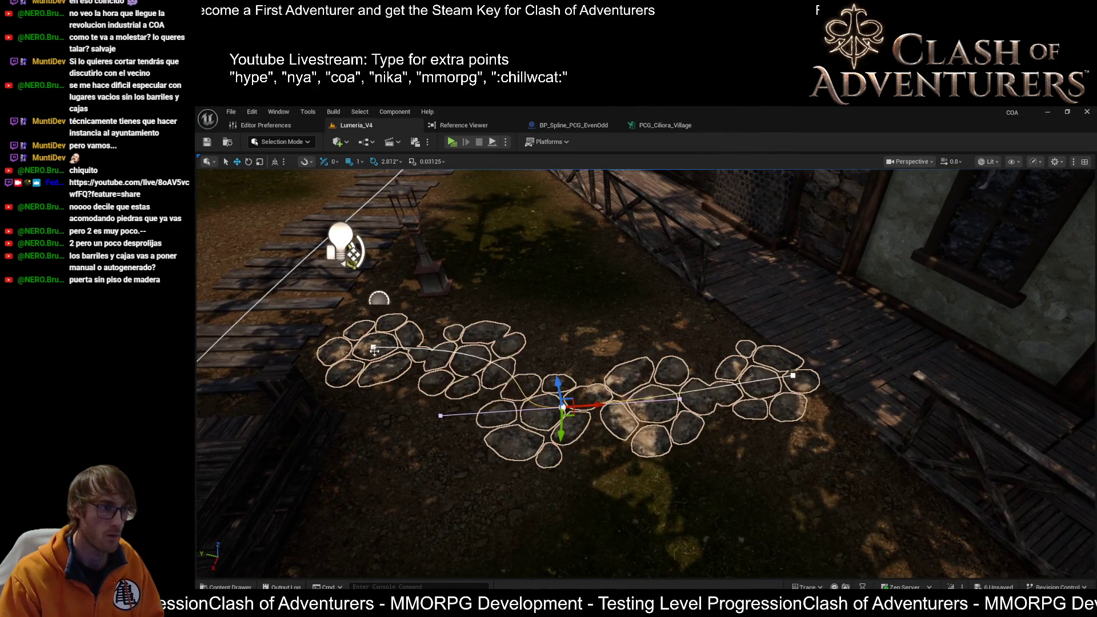
pyautogui.moveTo(373, 347); pyautogui.dragTo(435, 320)
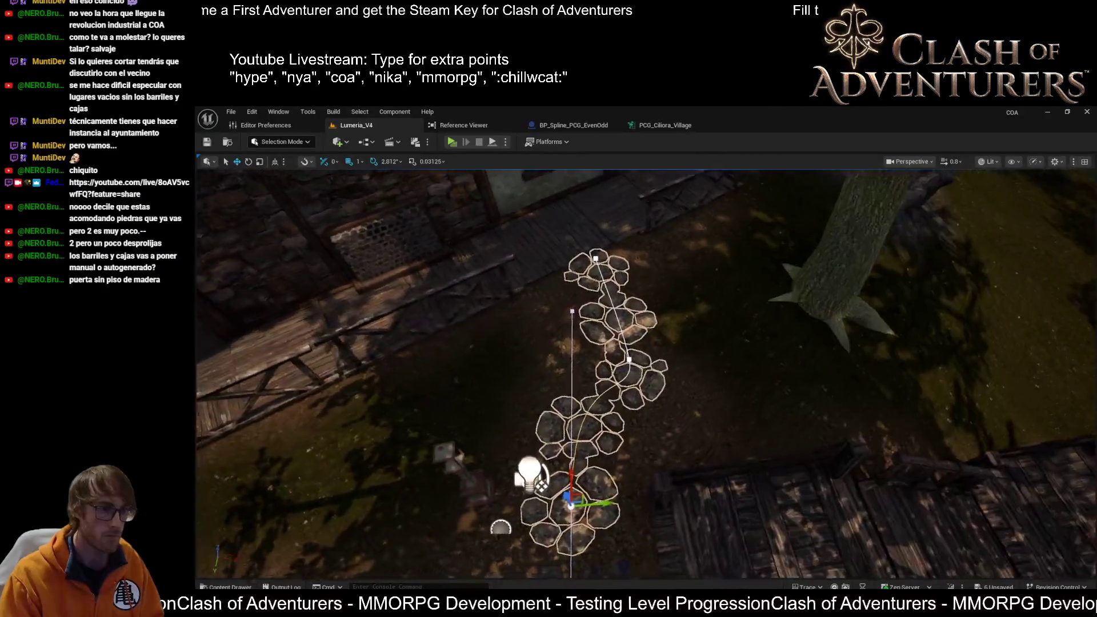